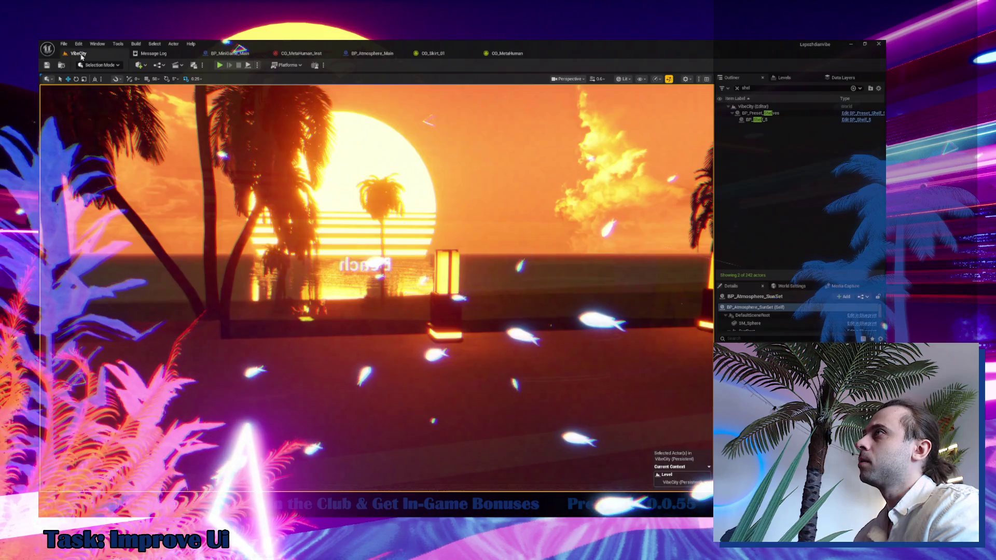
- Close every tab except VibeCity and start a Play-in-Editor session of the level
right_click(93, 55)
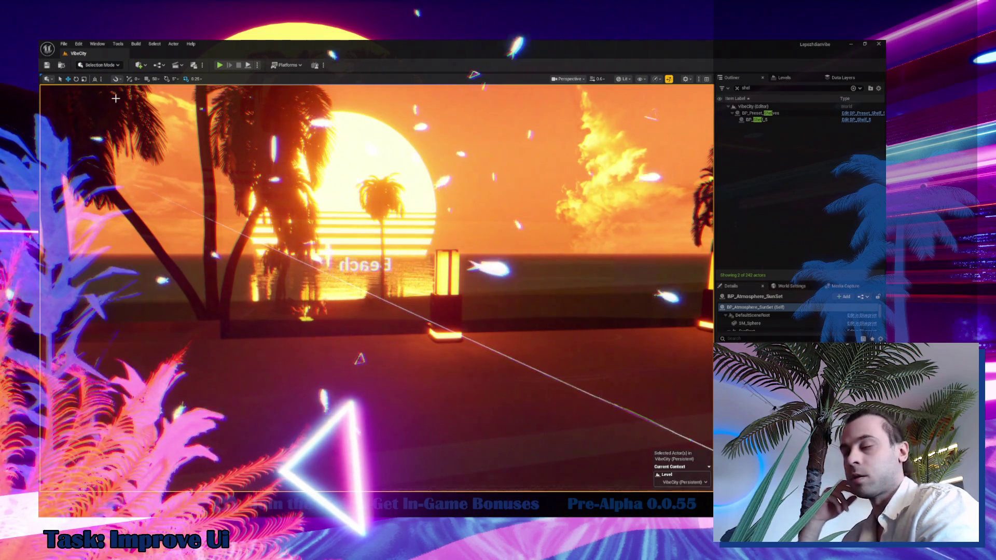
left_click(221, 64)
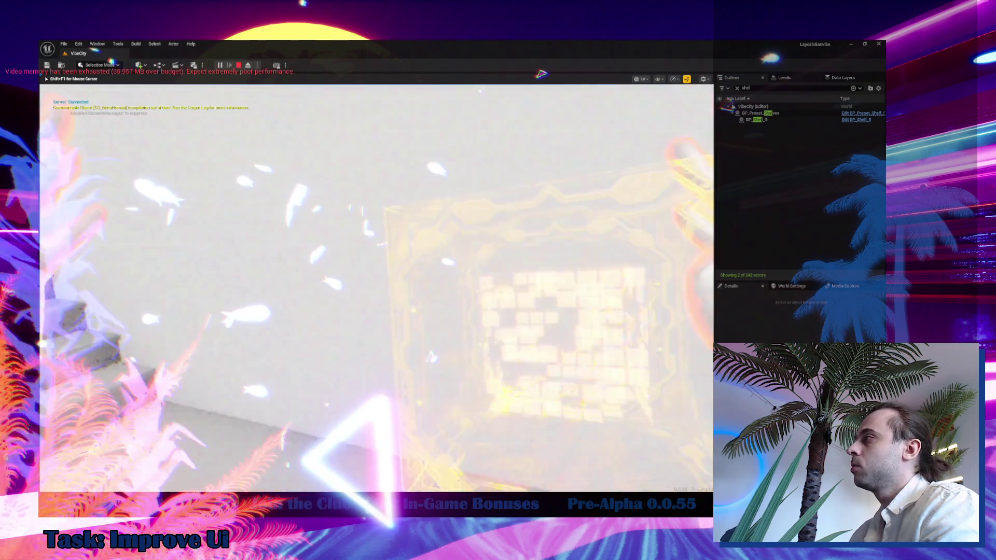
- Walk the character up the stairs and switch its skin to the glowing white preset
key("w")
key("w")
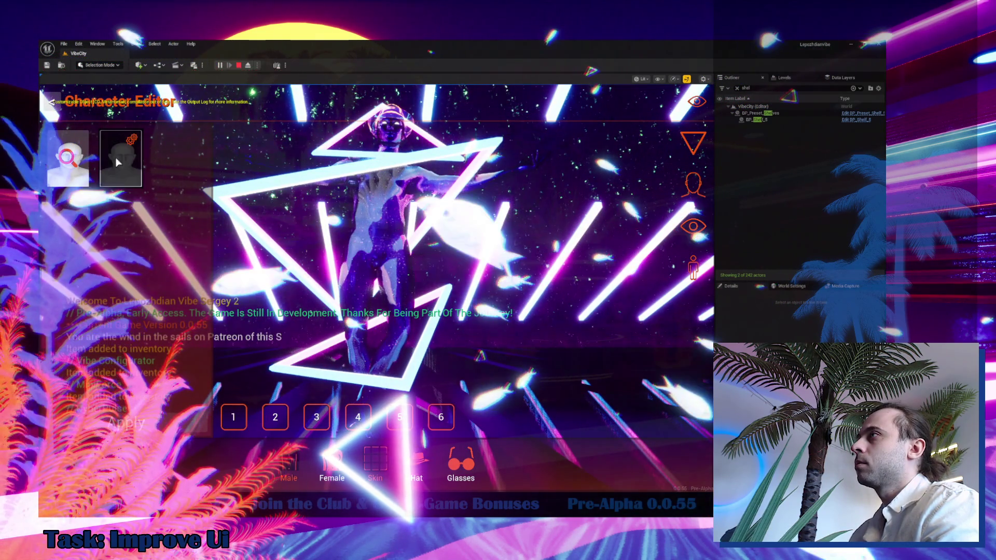
left_click(134, 140)
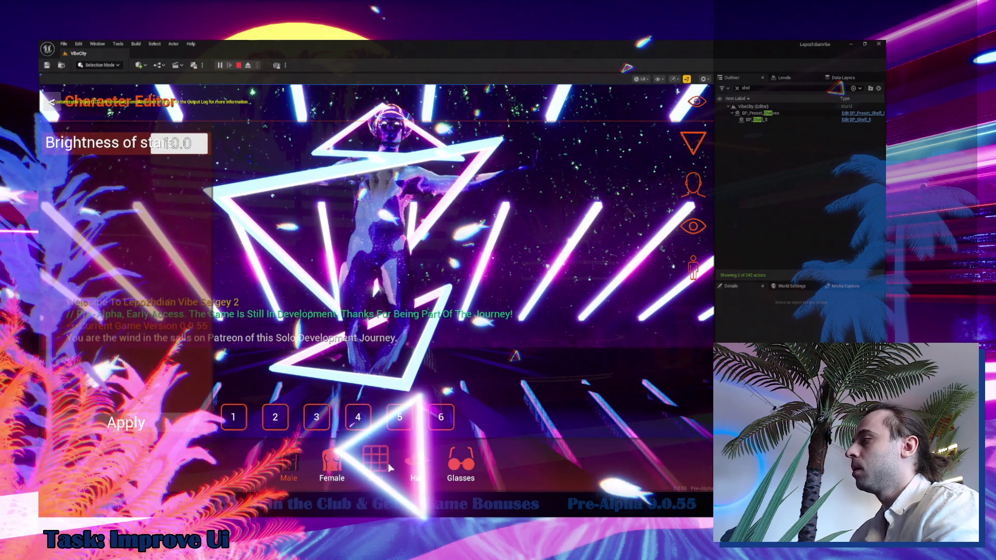
left_click(126, 170)
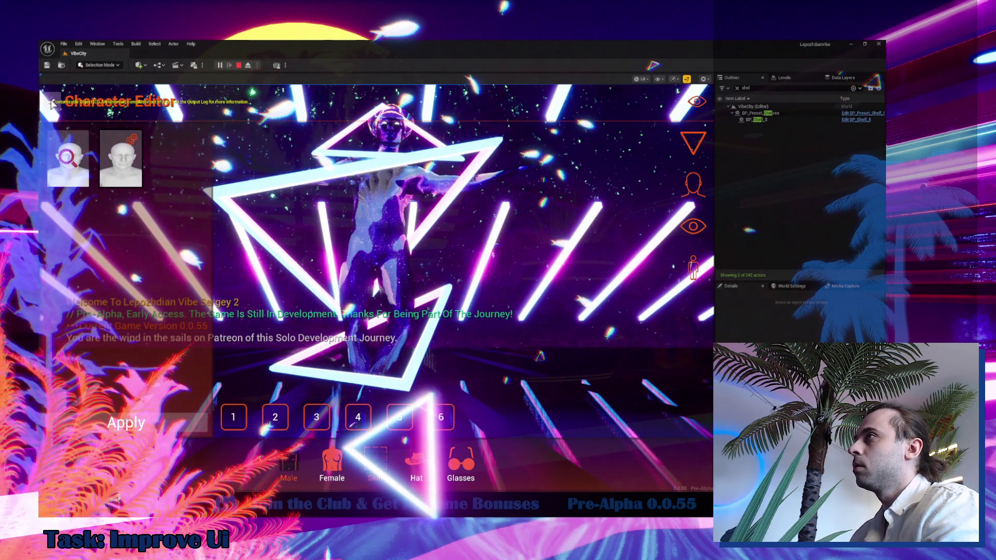
left_click(70, 163)
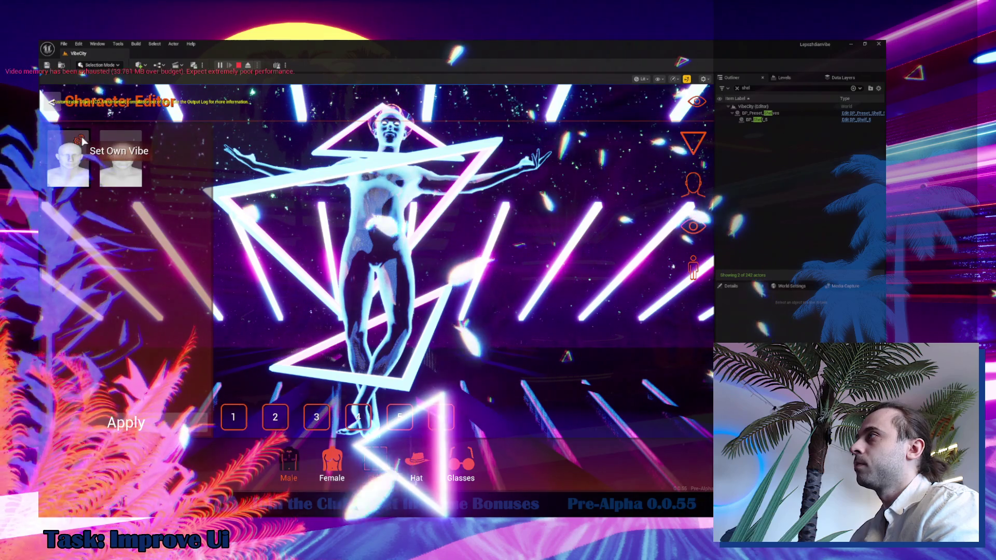
- Open the Aureole colour picker, move it around, close it, and stop the play session
left_click(82, 136)
left_click(179, 189)
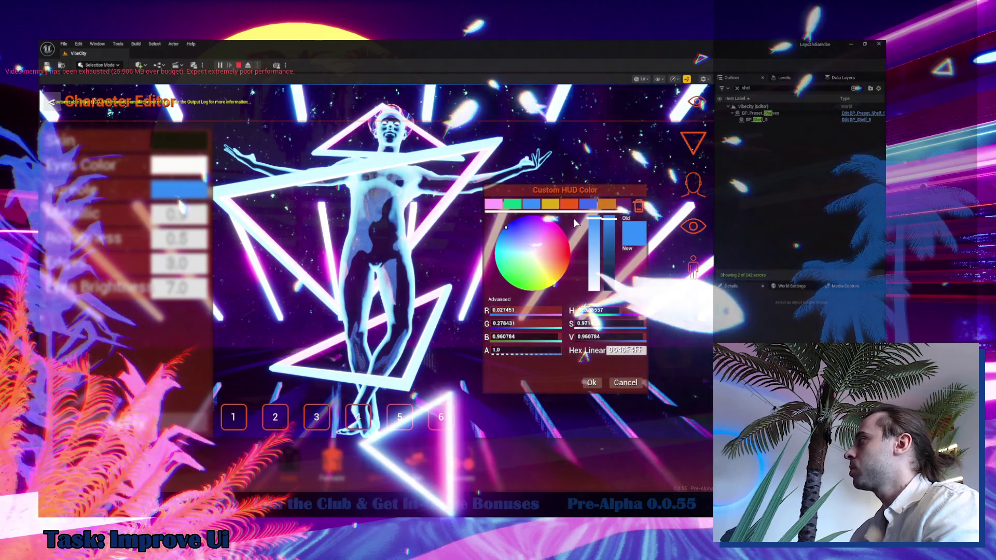
left_click_drag(559, 190, 521, 205)
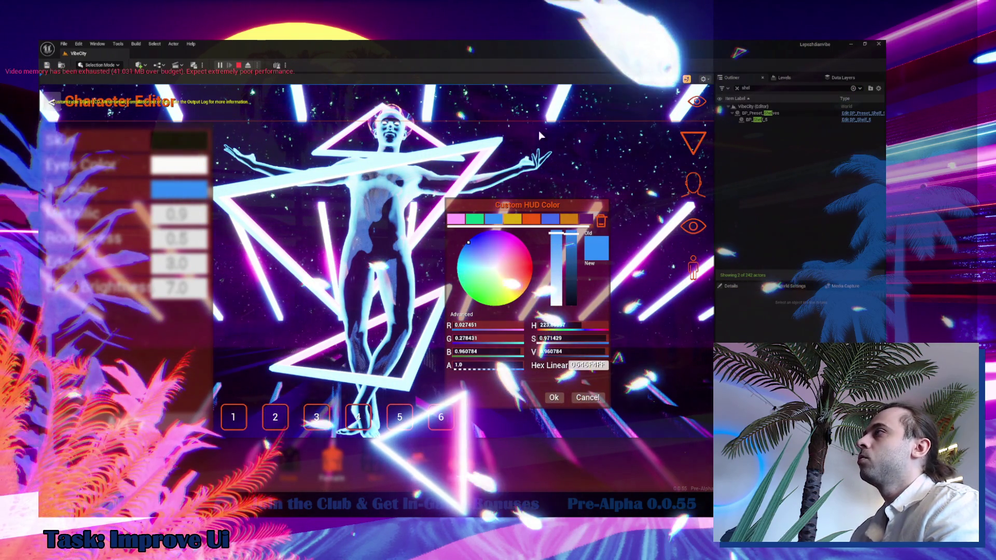
left_click_drag(527, 205, 573, 177)
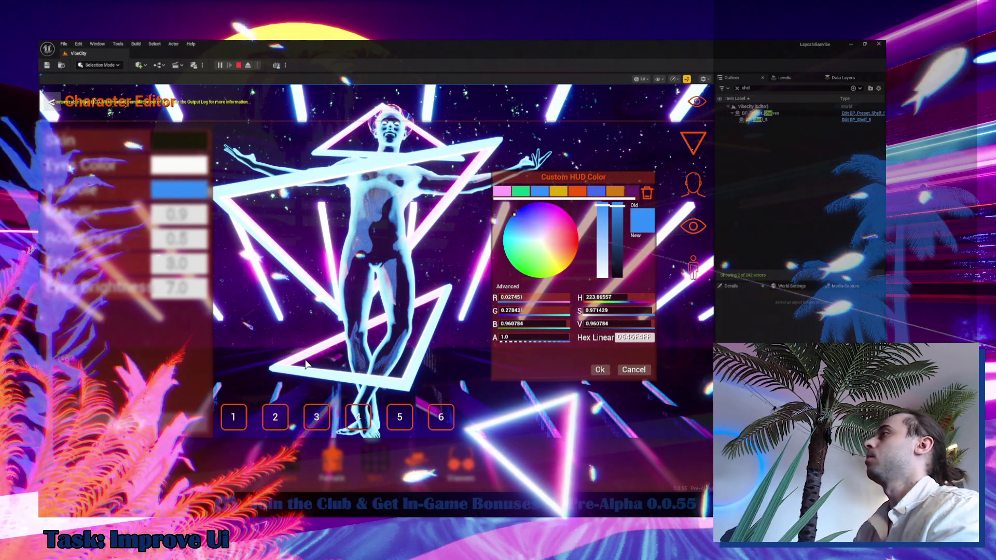
key("Escape")
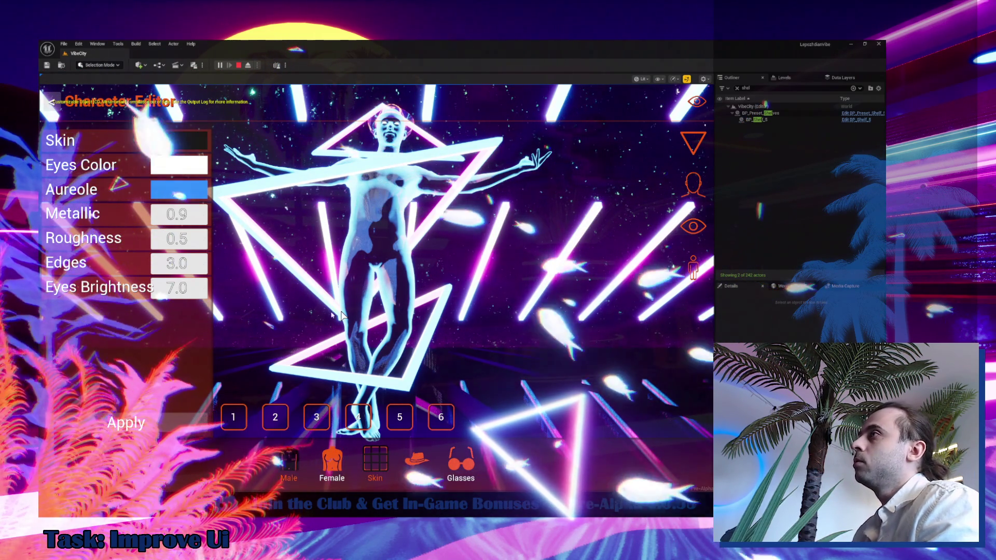
key("Escape")
left_click(78, 53)
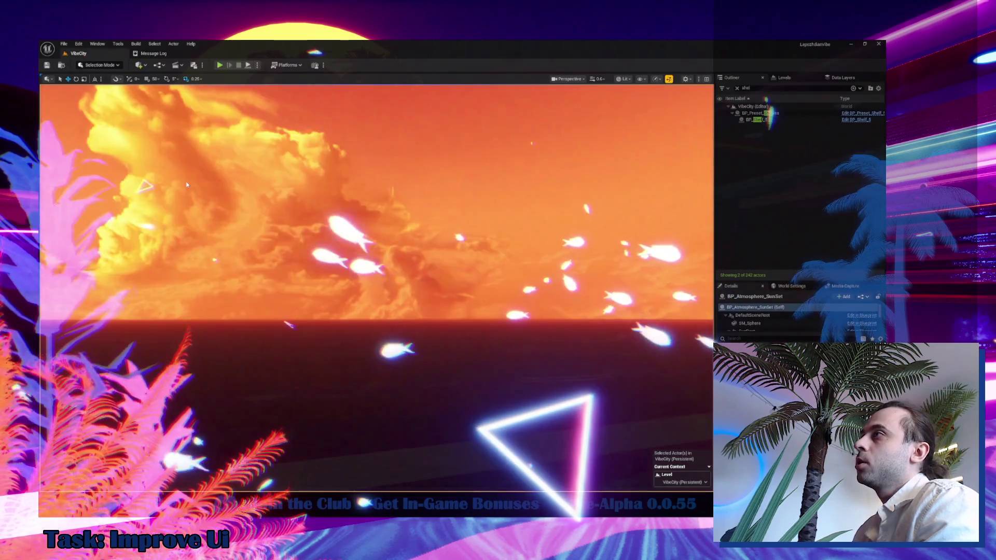
- Search the Content Drawer for the human editor widget and open W_HumanEditor
key("ctrl+space")
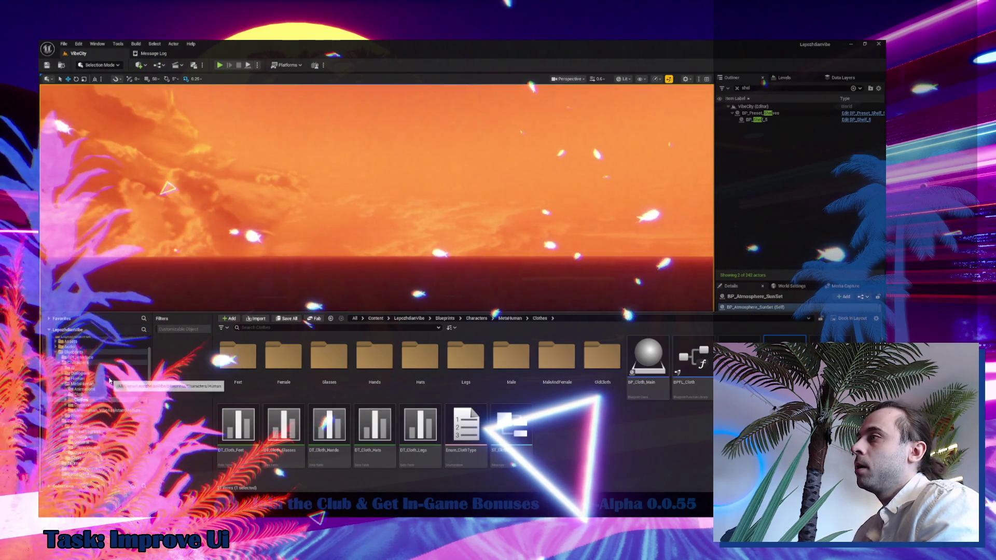
left_click(81, 345)
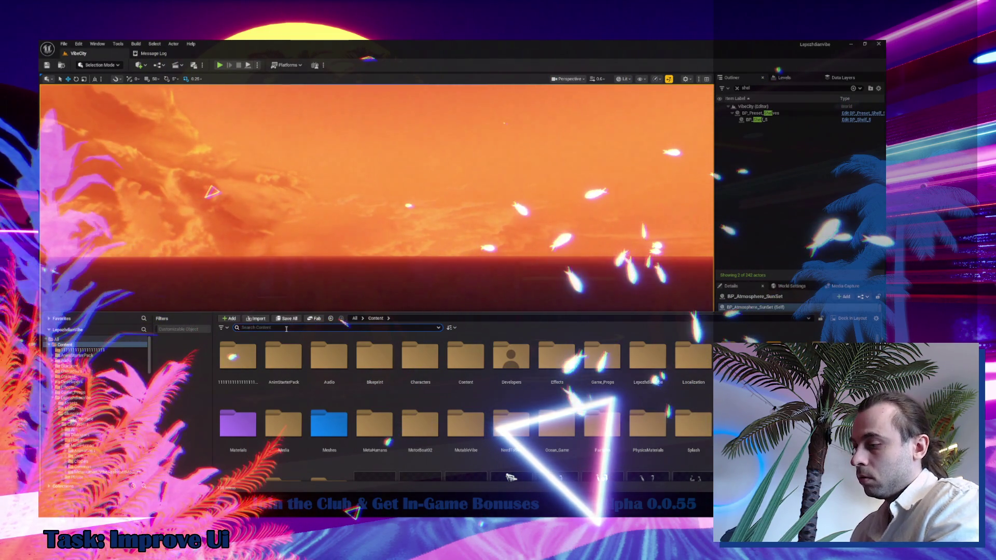
type("huma")
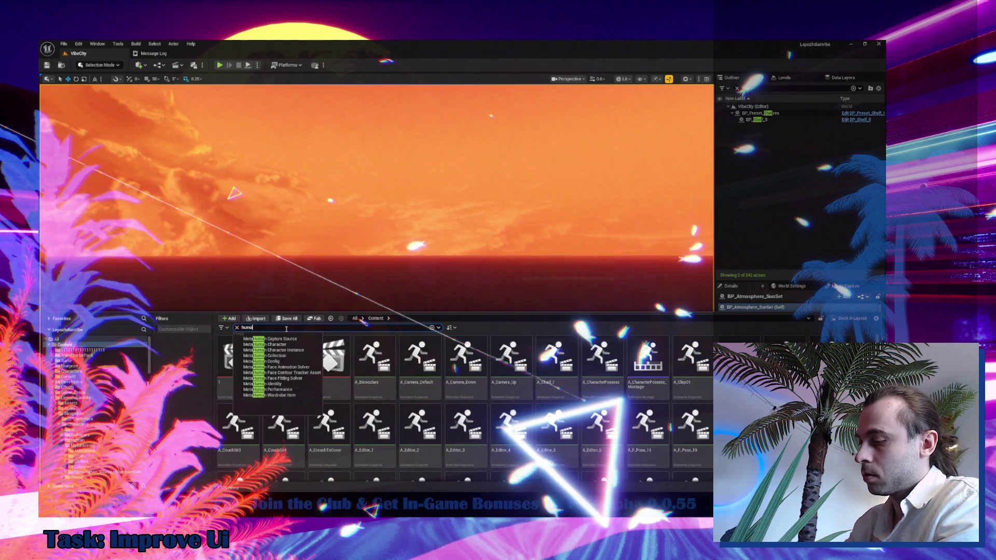
type("n editor")
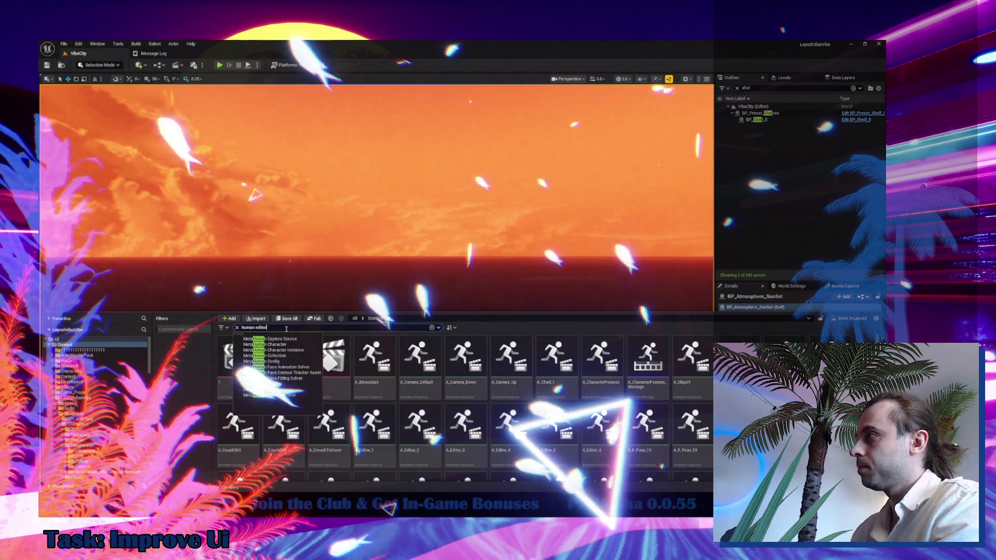
scroll(437, 369, "down", 2)
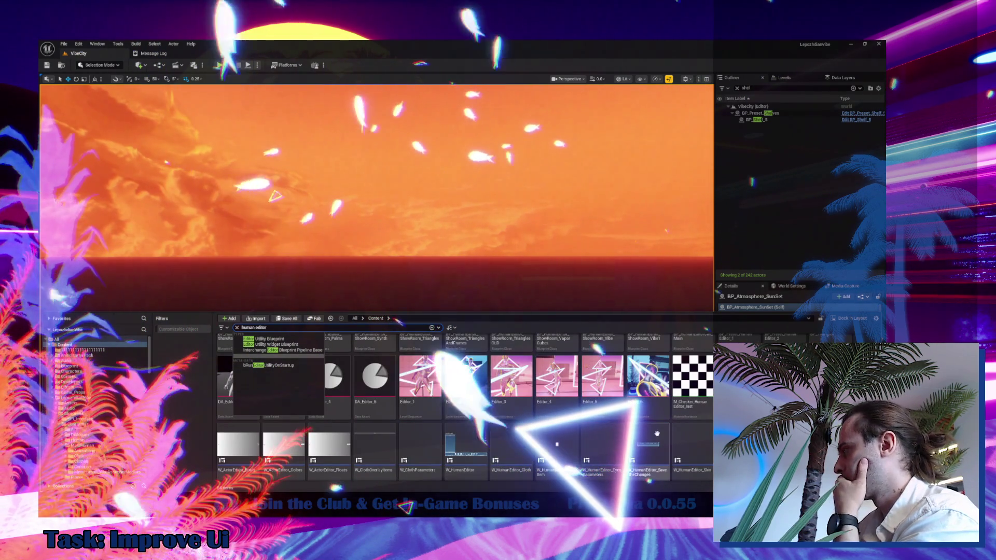
left_click(470, 432)
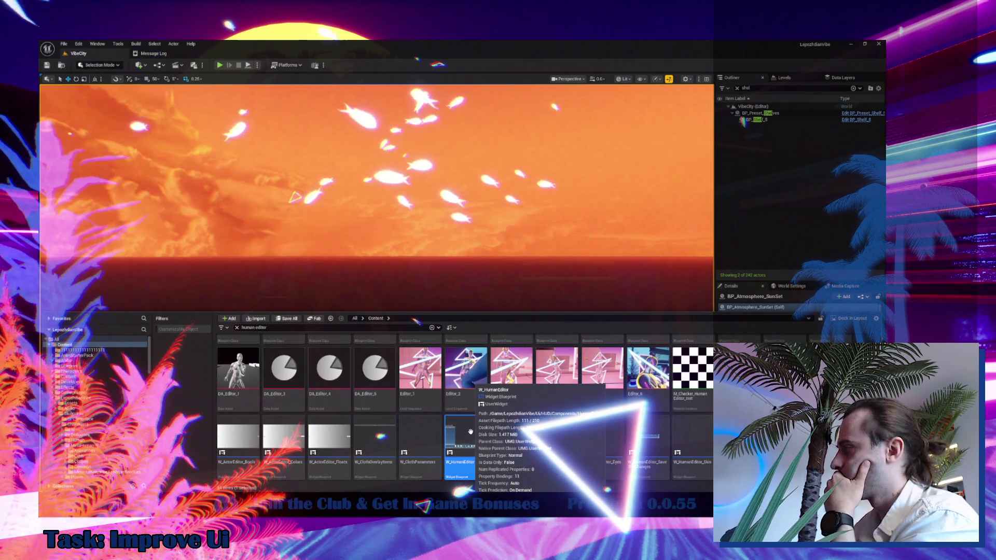
double_click(470, 432)
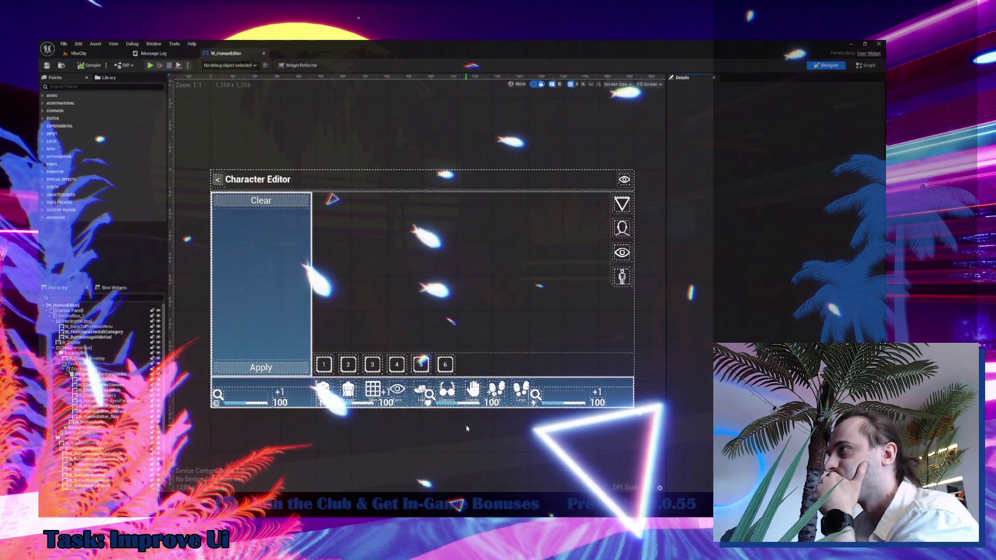
- Toggle the root Canvas Panel's visibility, tick Is Variable and rename it CanvasPanel_Root
left_click(91, 310)
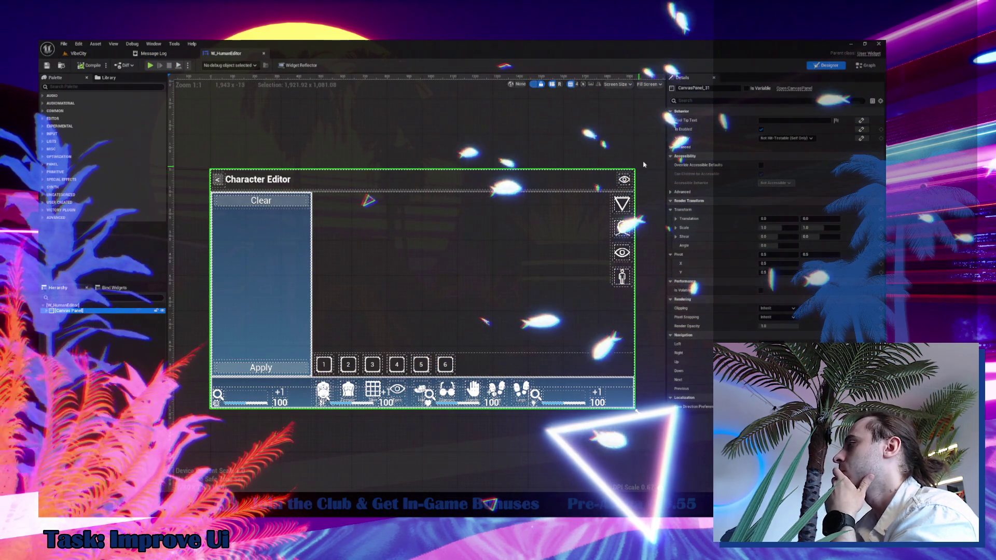
left_click(163, 311)
left_click(163, 310)
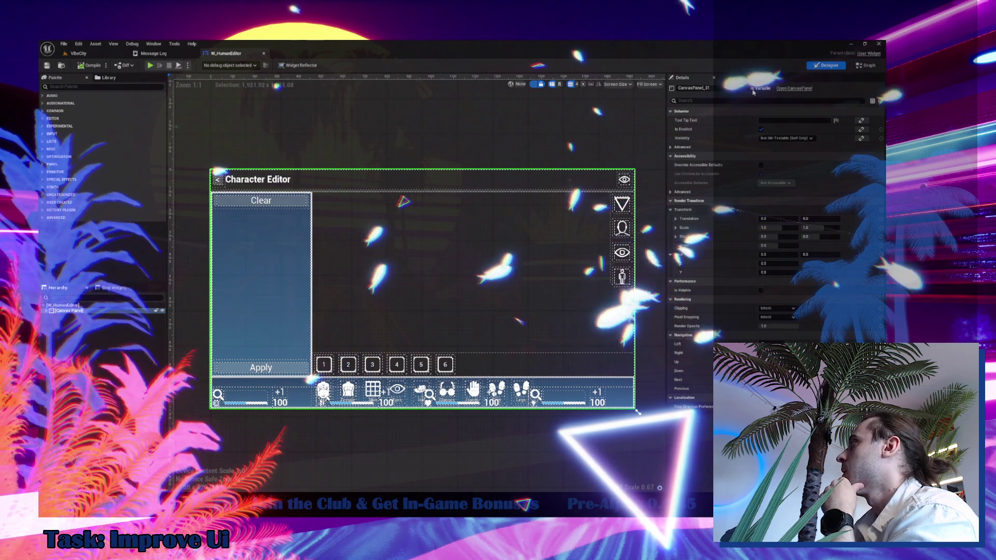
left_click(747, 89)
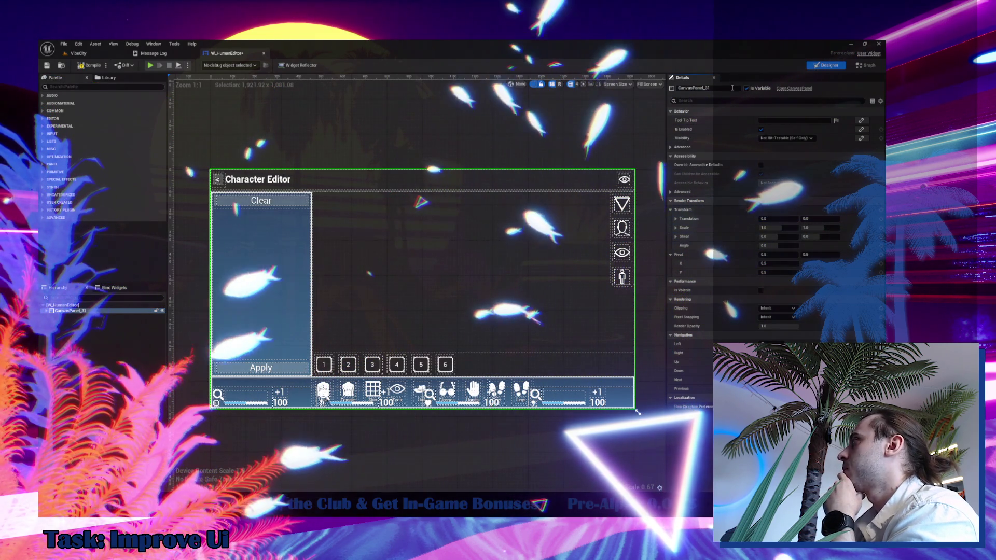
left_click(706, 88)
key("BackSpace")
key("BackSpace")
type("Ro")
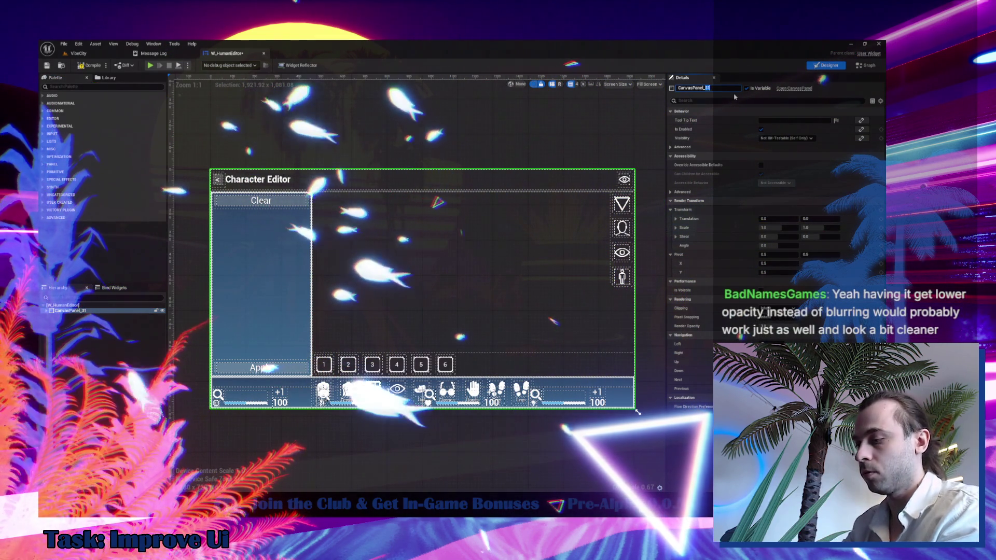
type("ot")
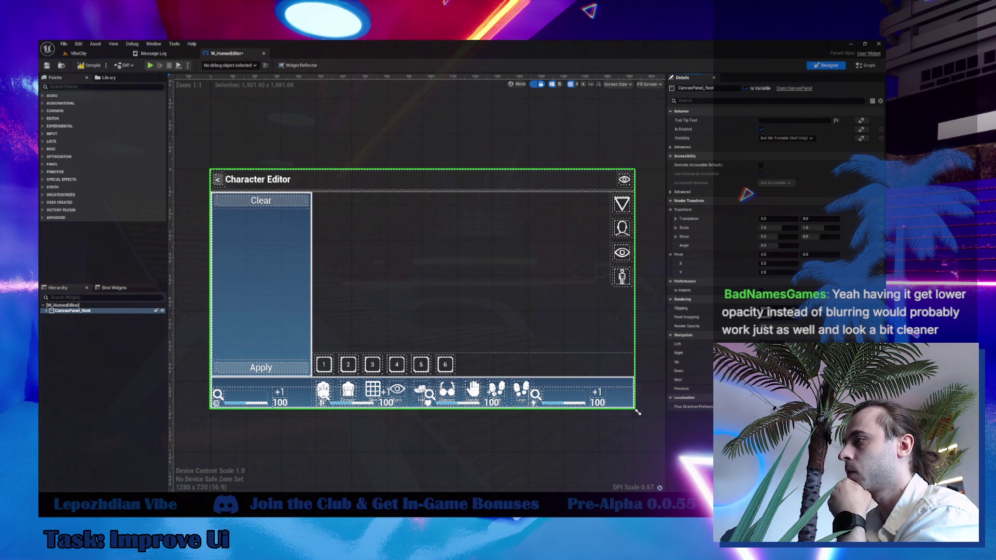
left_click(108, 490)
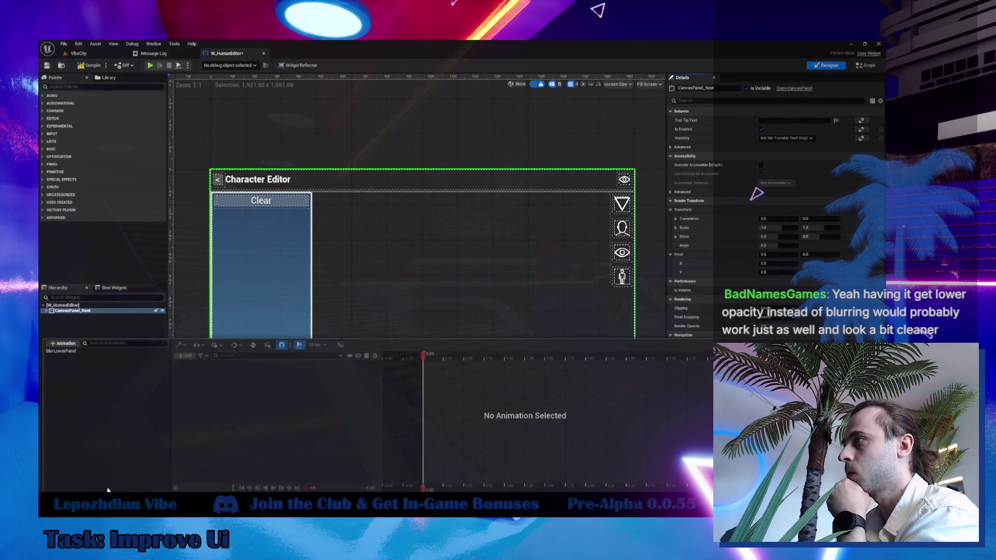
- Select the BlurLowerPanel animation, then shrink the Content Drawer to reveal the hierarchy
left_click(70, 353)
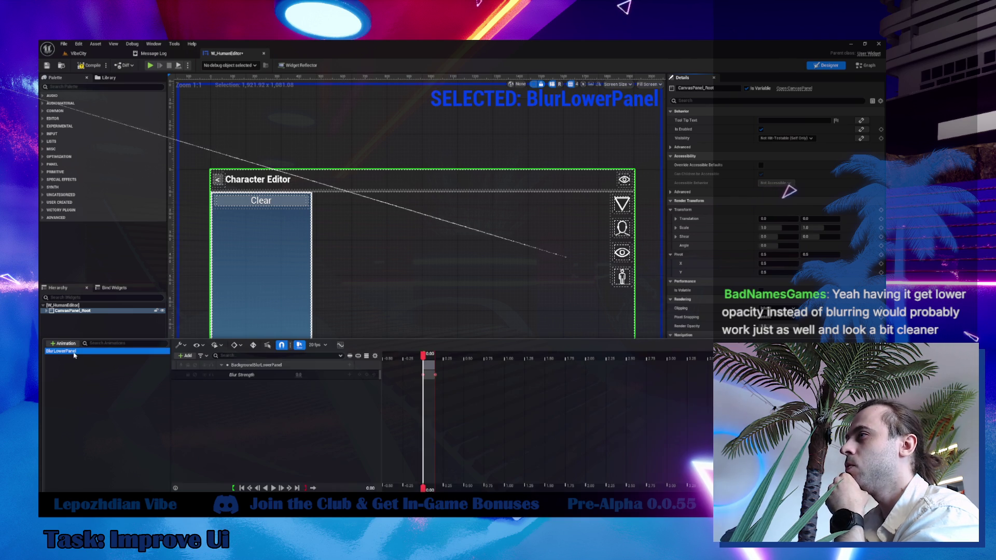
left_click(418, 289)
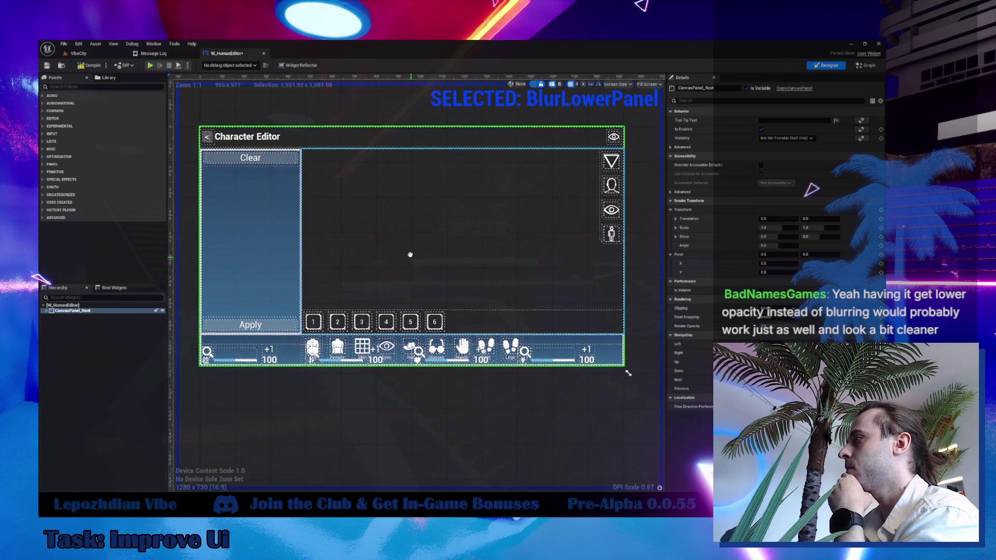
key("ctrl+space")
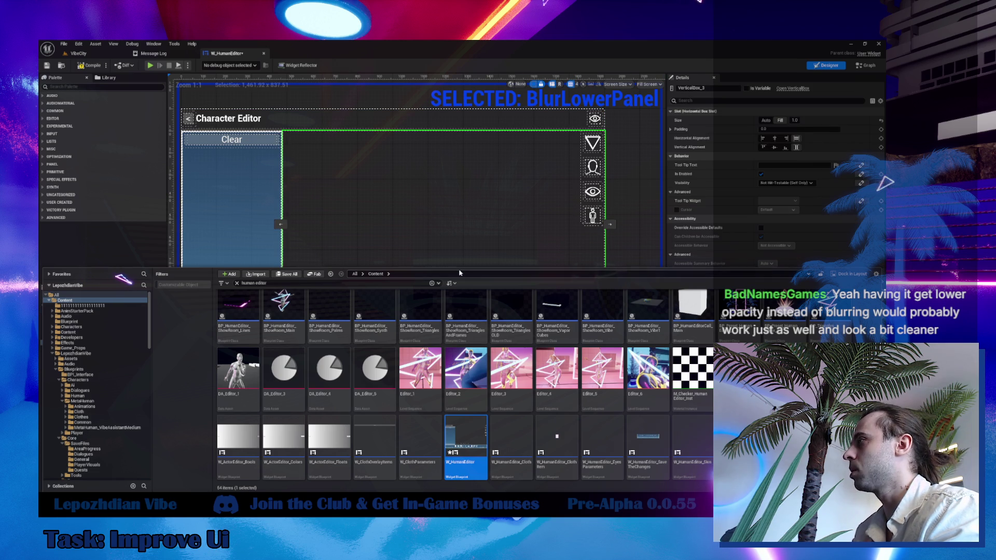
left_click_drag(459, 267, 457, 402)
left_click(123, 400)
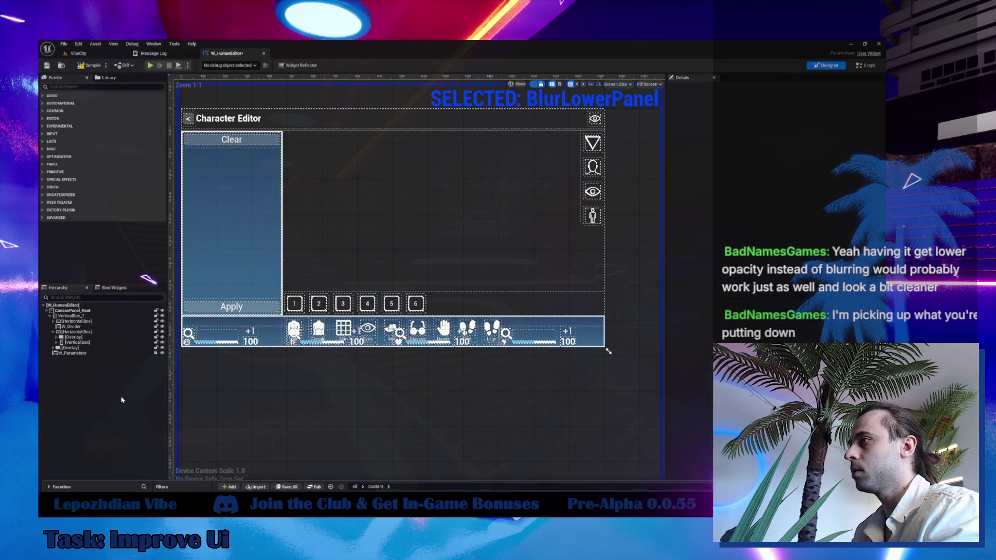
- Pan the designer to the widget's bottom bar while checking the BlurLowerPanel timeline
left_click(197, 488)
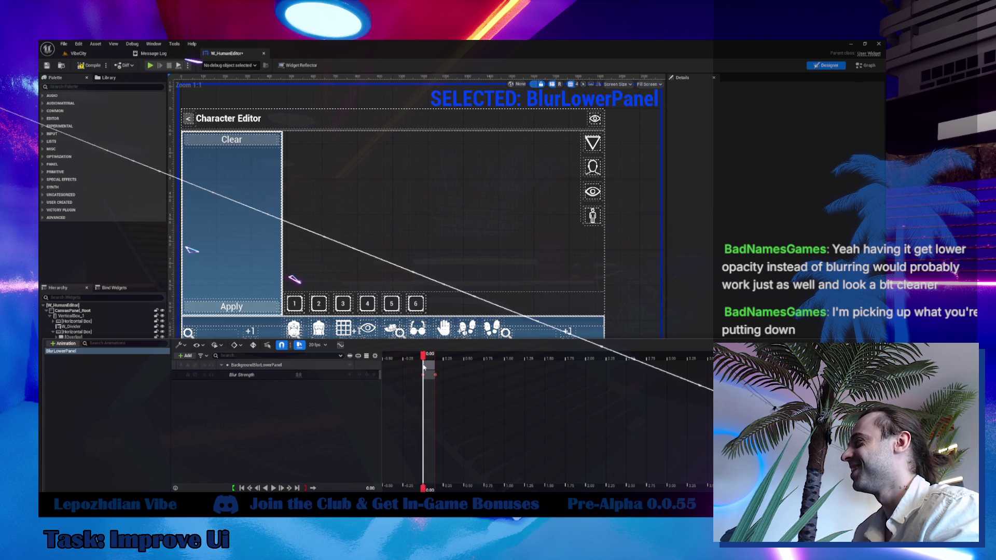
left_click_drag(603, 358, 601, 255)
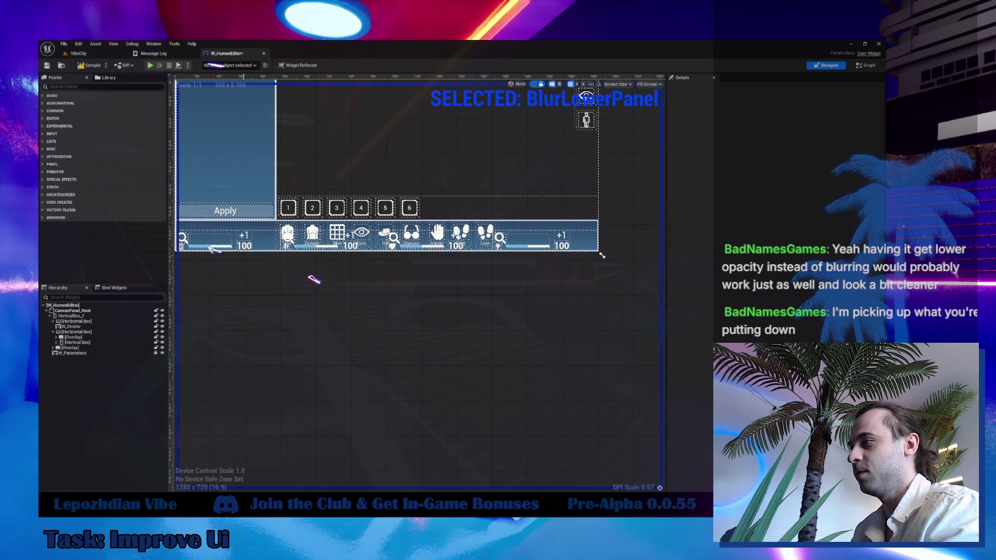
key("ctrl+shift+space")
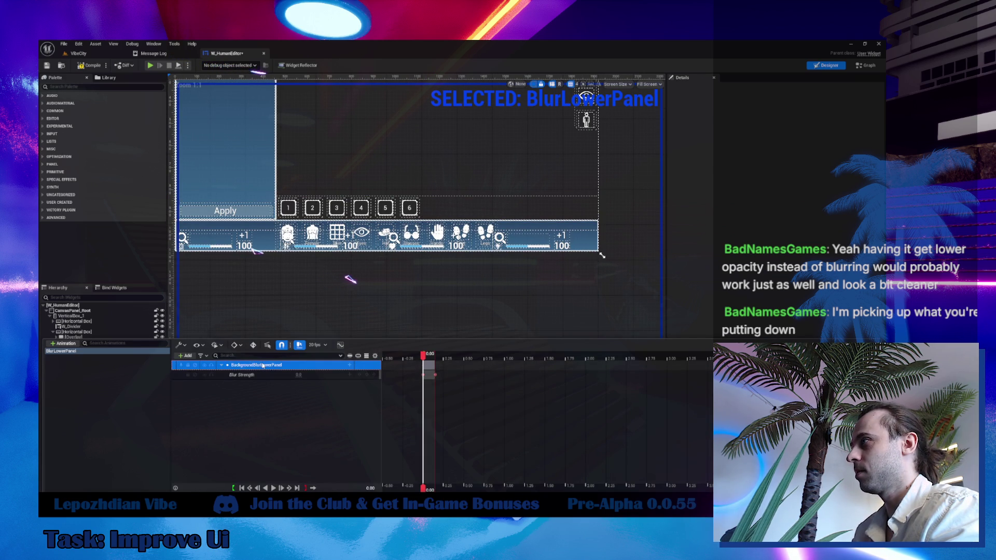
key("ctrl+shift+space")
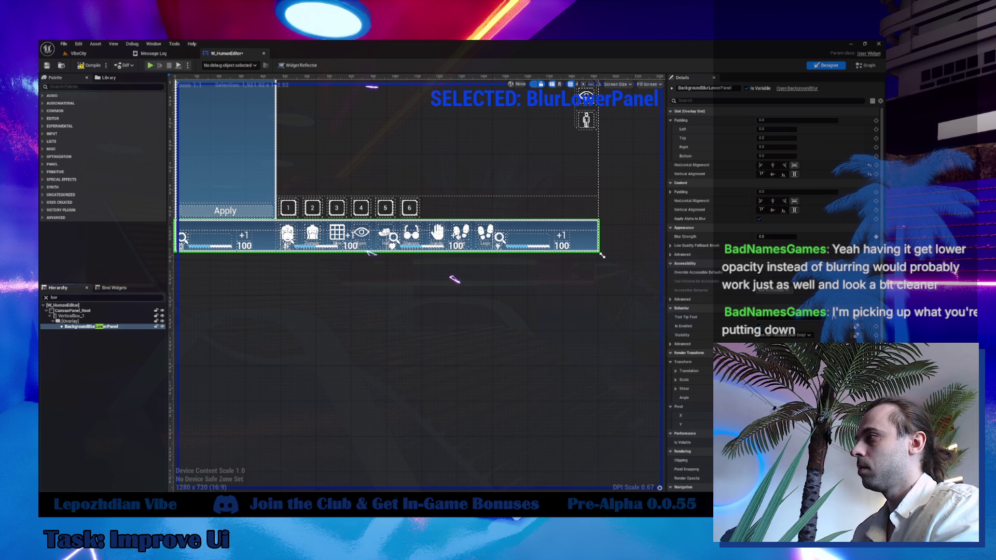
- Preview the blur animation, then delete the BackgroundBlurLowerPanel track from BlurLowerPanel
key("ctrl+space")
mouse_move(424, 356)
left_mouse_down()
mouse_move(443, 356)
mouse_move(414, 357)
left_mouse_up()
key("space")
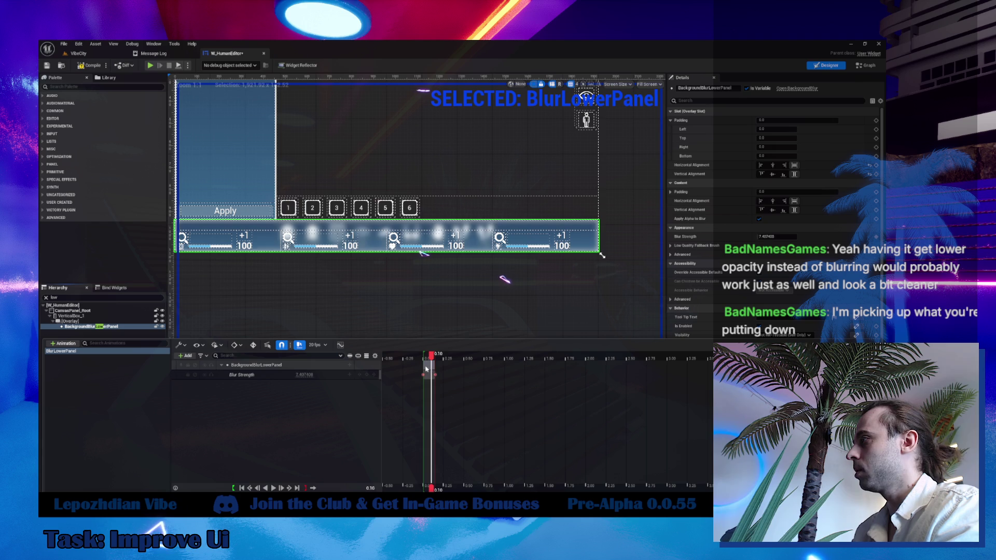
key("space")
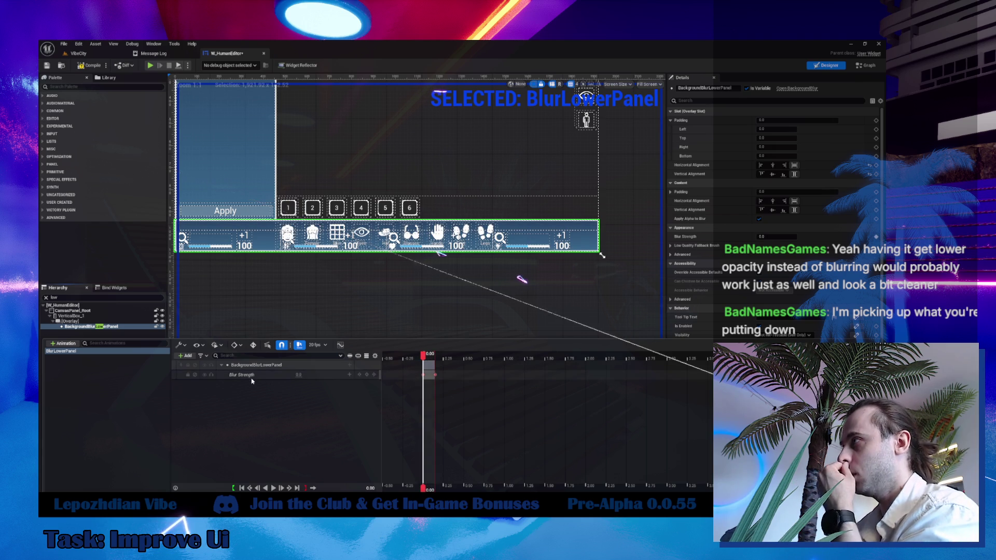
double_click(258, 365)
key("Delete")
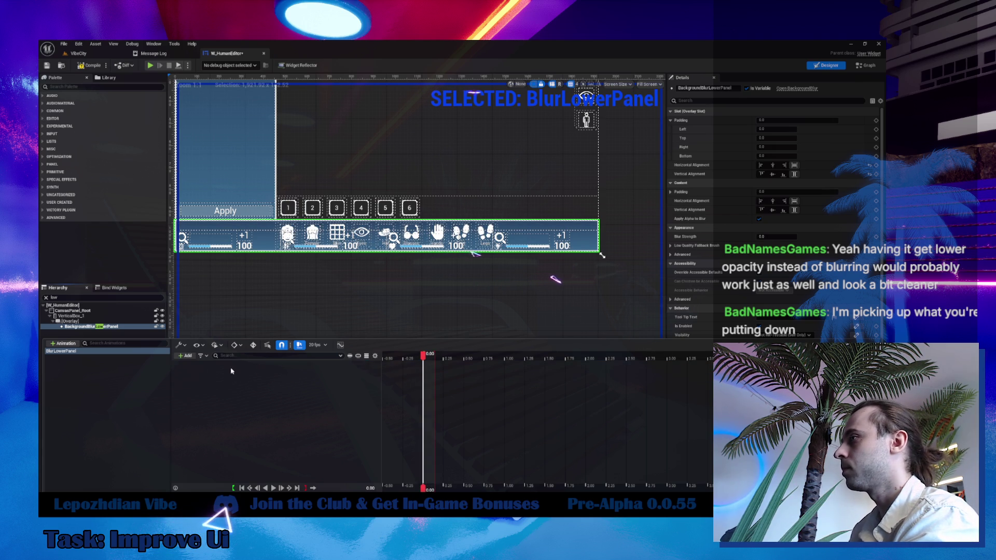
- Try deleting the BackgroundBlurLowerPanel widget, cancel the in-use warning, and switch to Graph
left_click(103, 335)
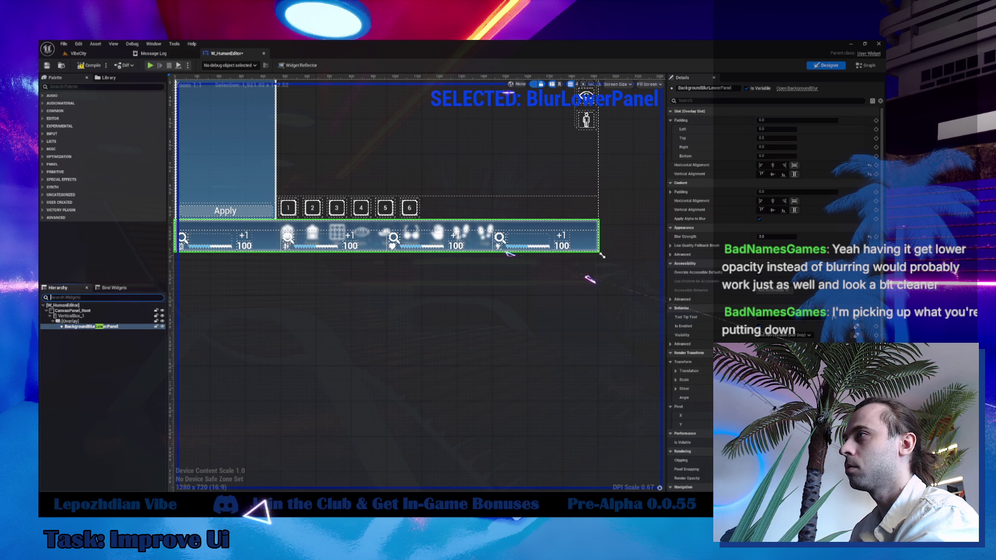
key("Escape")
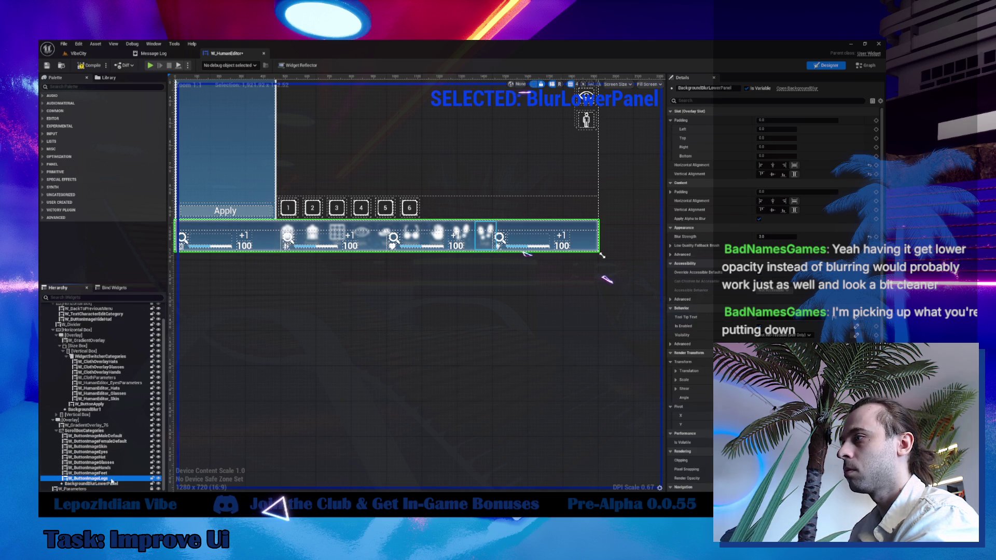
left_click(111, 484)
key("Delete")
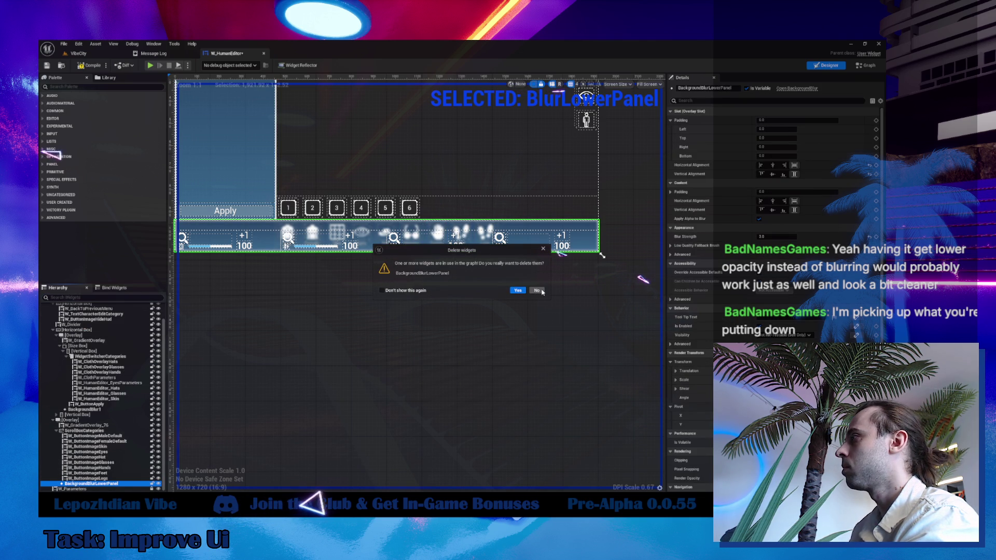
left_click(518, 290)
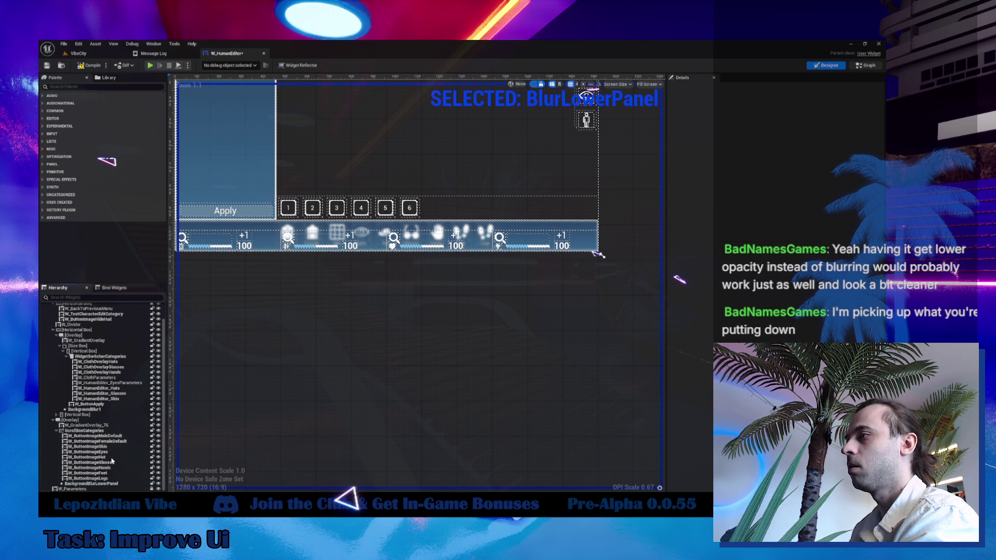
left_click(866, 65)
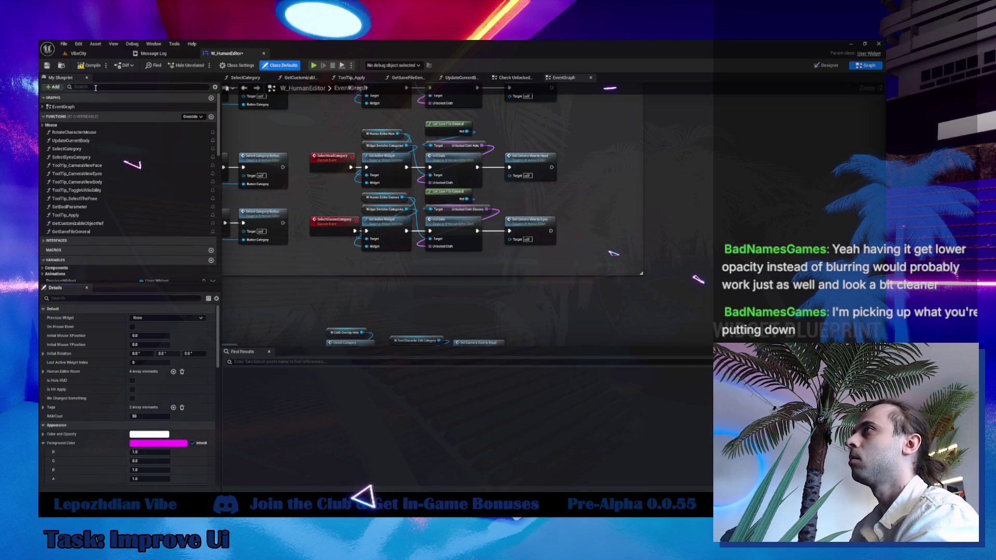
- Place a BackgroundBlurLowerPanel getter found via 'blu' and find its references by name
type("blu")
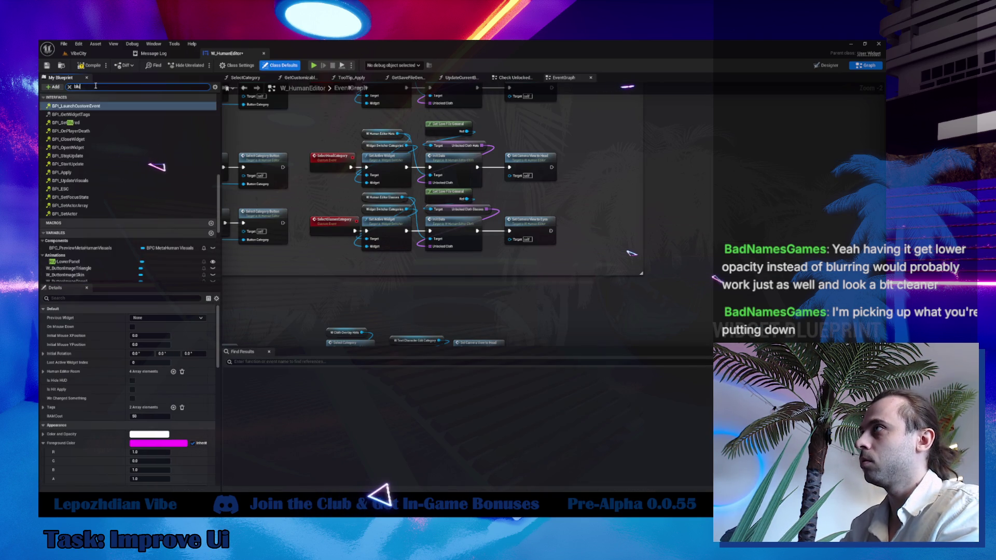
left_click(78, 181)
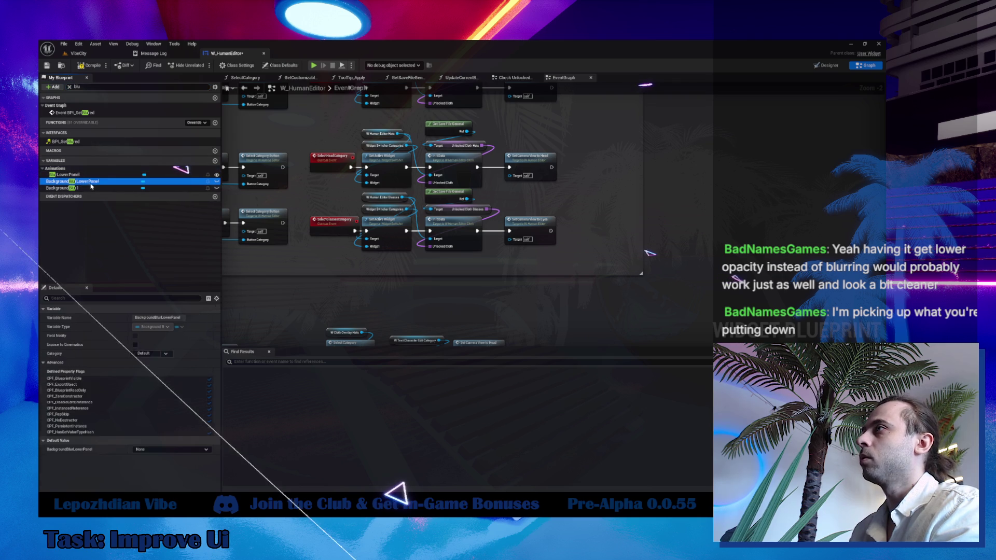
left_click_drag(396, 302, 396, 302)
left_click(407, 299)
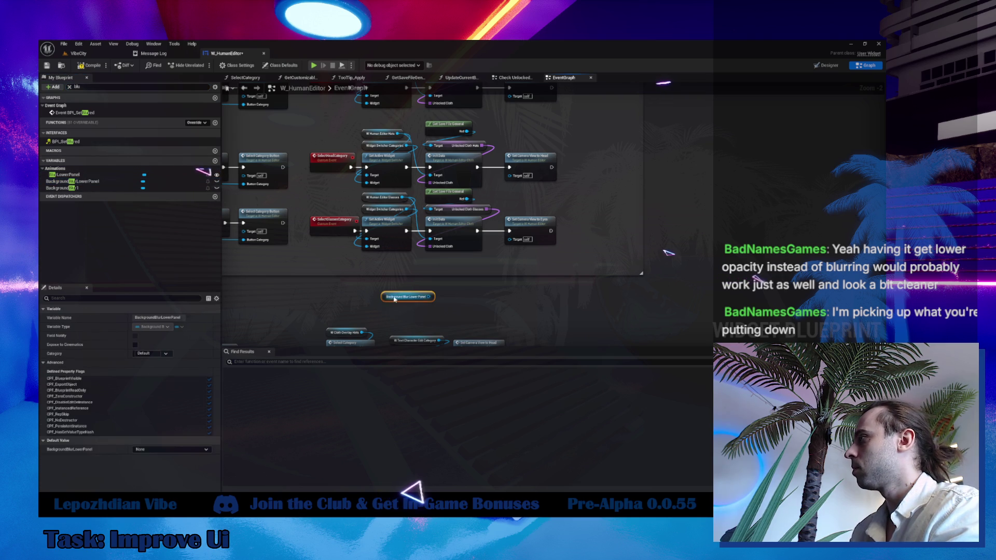
right_click(394, 296)
mouse_move(418, 360)
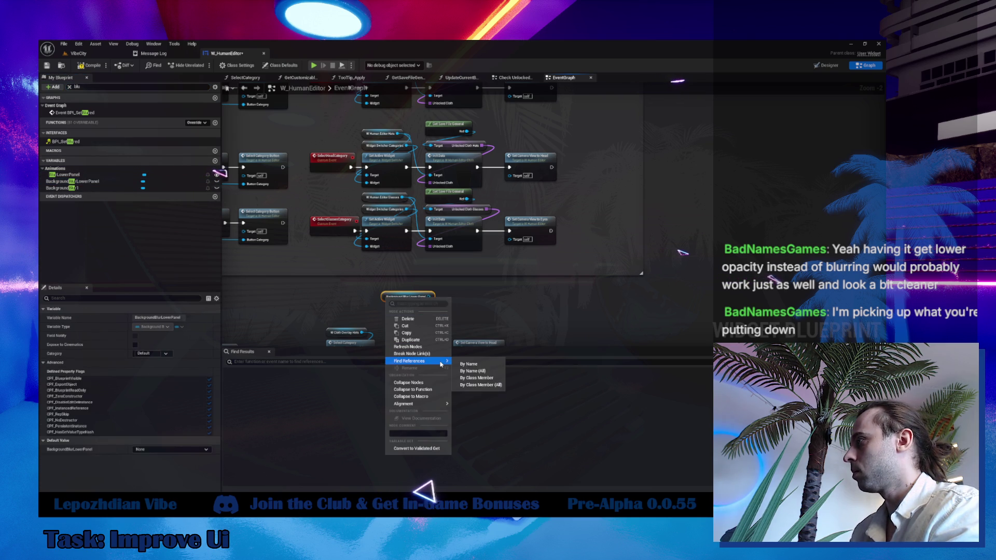
left_click(472, 370)
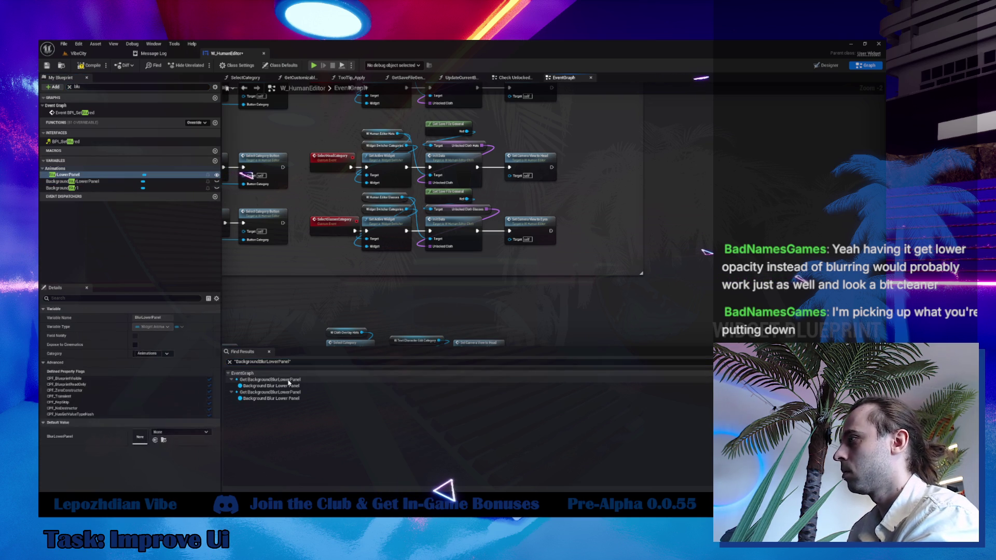
double_click(289, 380)
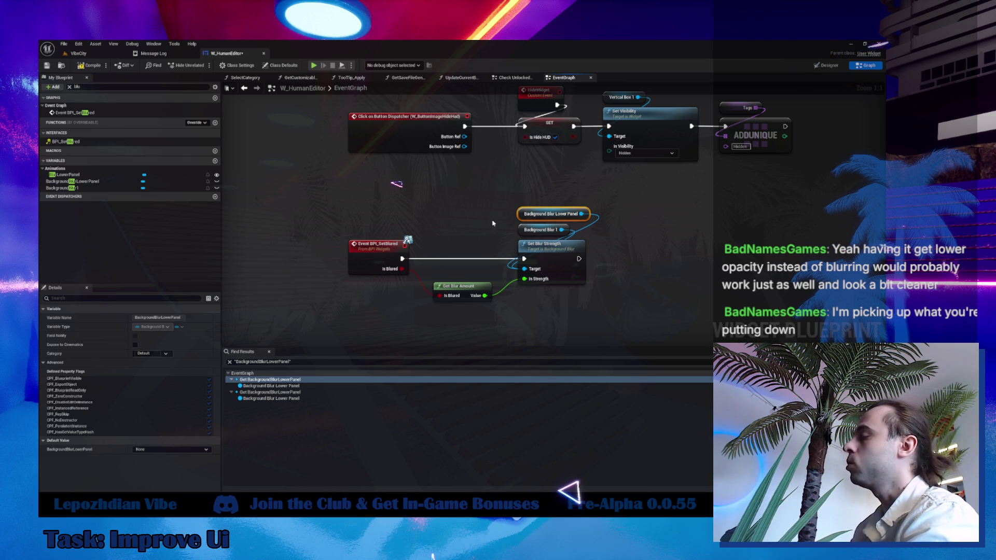
- Connect Event BPI_SetBlured to a new Branch node and move Get Blur Amount down
left_click(457, 236)
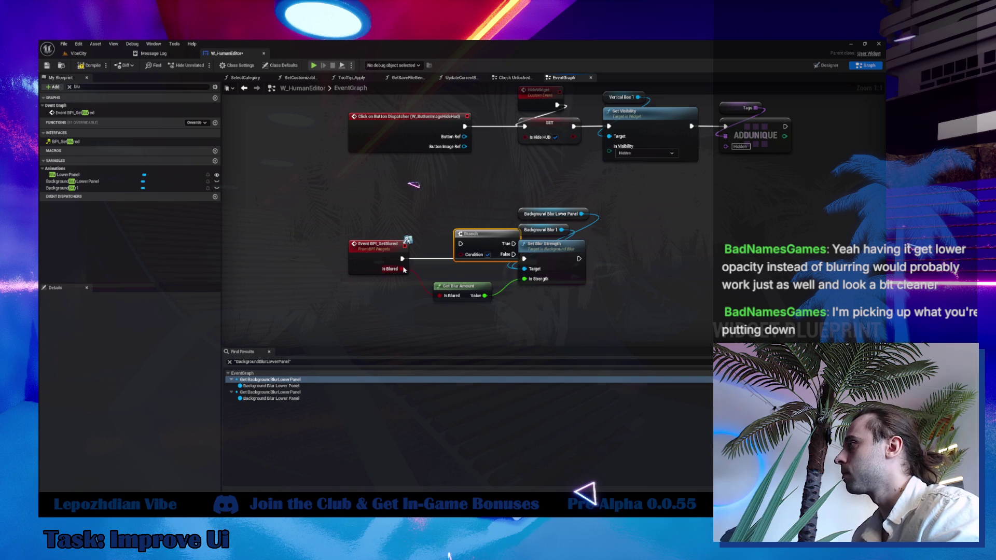
mouse_move(407, 256)
left_mouse_down()
mouse_move(460, 243)
mouse_move(464, 254)
left_mouse_up()
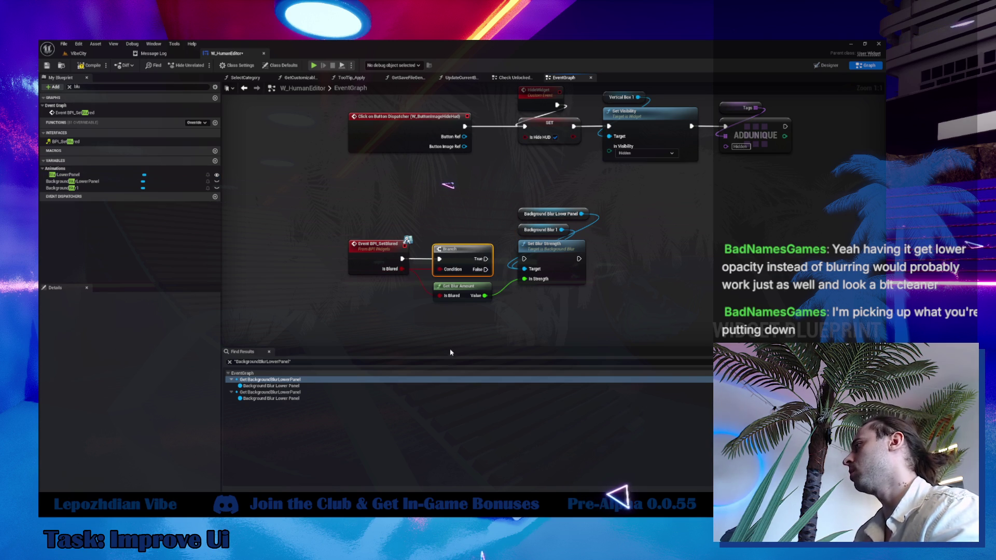
left_click_drag(405, 266, 407, 319)
- Box-select and delete the three Set Blur Strength nodes, then return to the Designer
left_click_drag(447, 173, 532, 262)
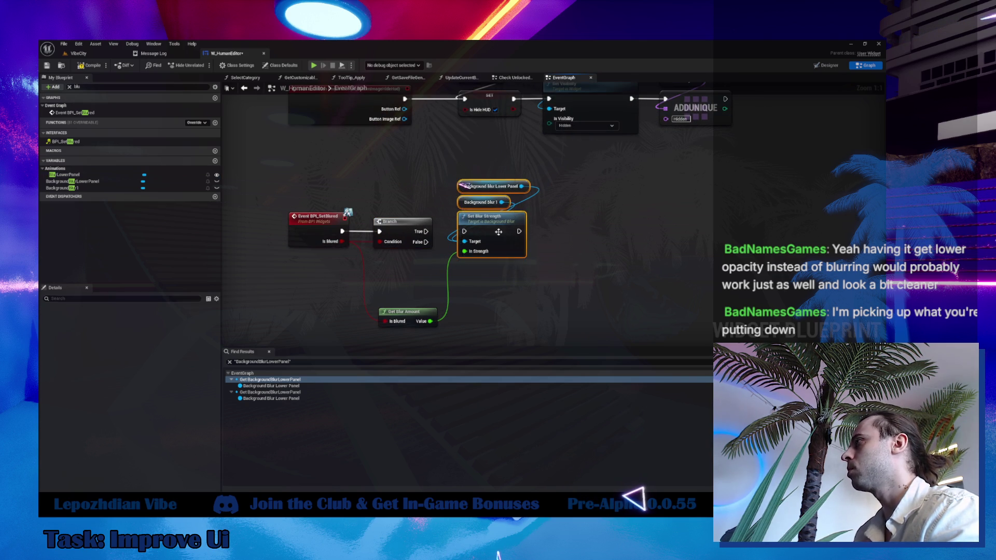
left_click_drag(495, 223, 532, 244)
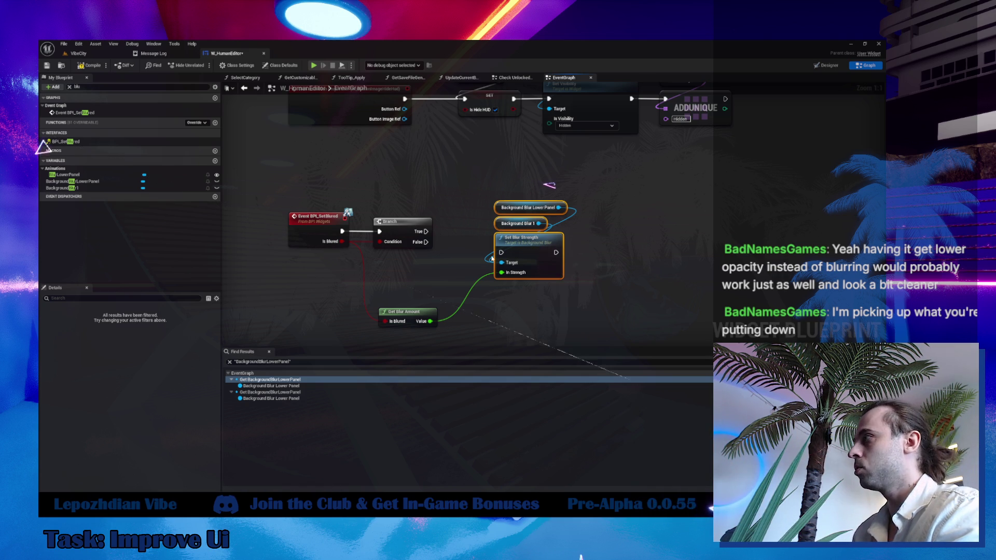
key("Delete")
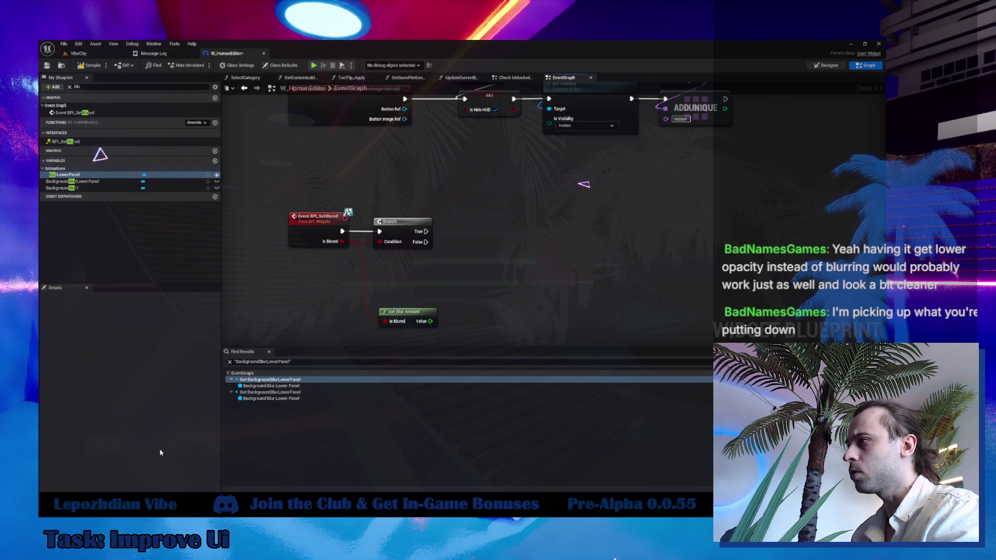
left_click(107, 428)
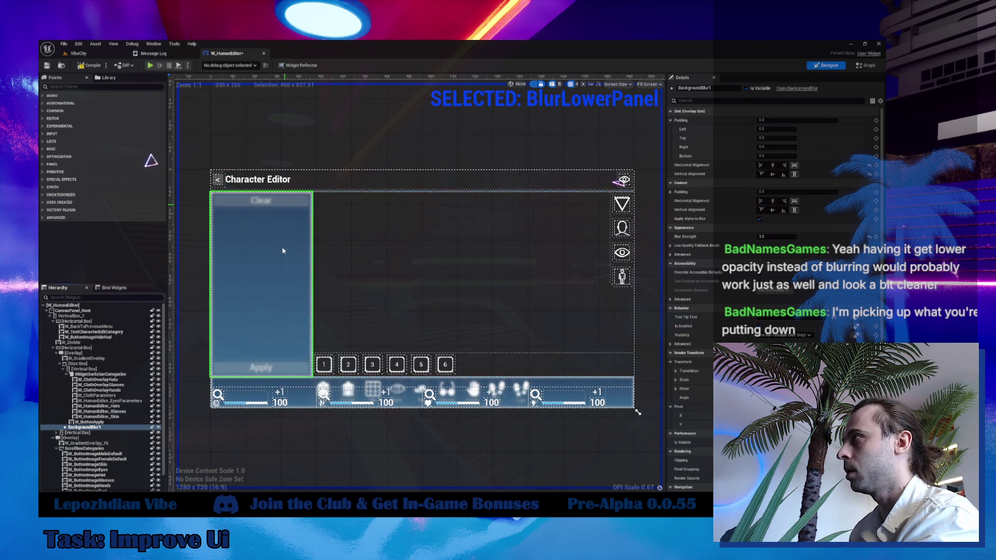
- Delete the BackgroundBlur1 and BackgroundBlurLowerPanel widgets from the Hierarchy
scroll(285, 224, "up", 4)
scroll(291, 265, "down", 2)
left_click(107, 422)
left_click(106, 427)
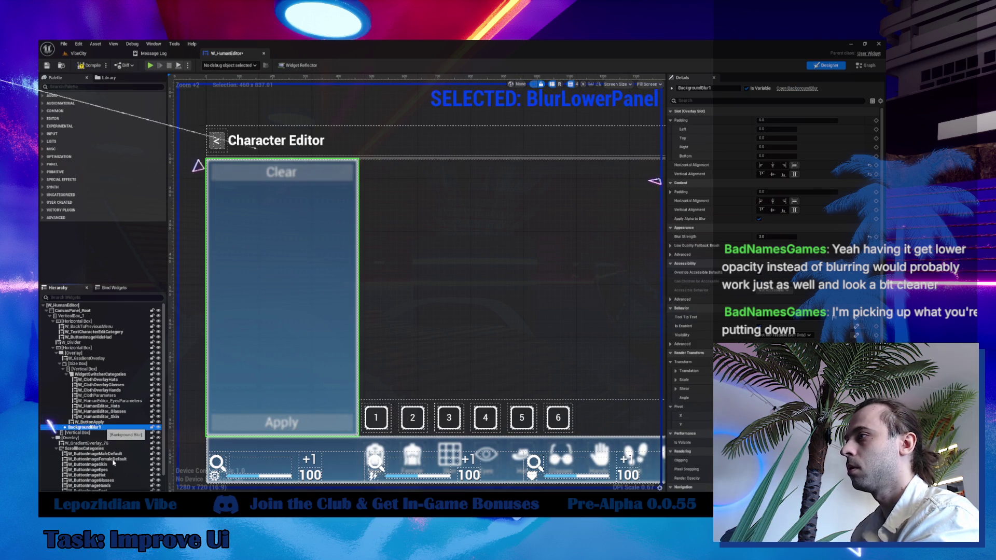
key("Delete")
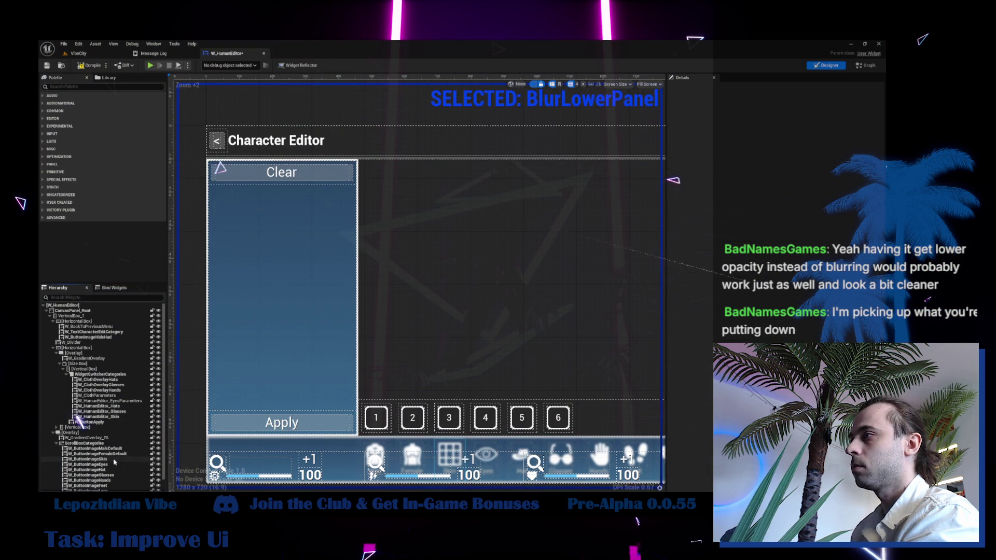
left_click(107, 484)
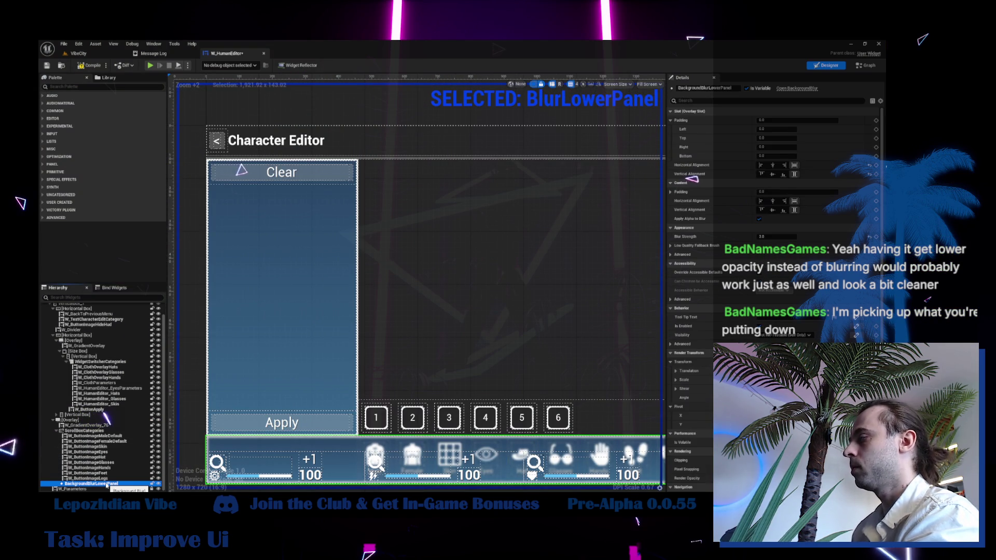
key("Delete")
- Check the Animations timeline and reselect the root canvas panel
key("ctrl+space")
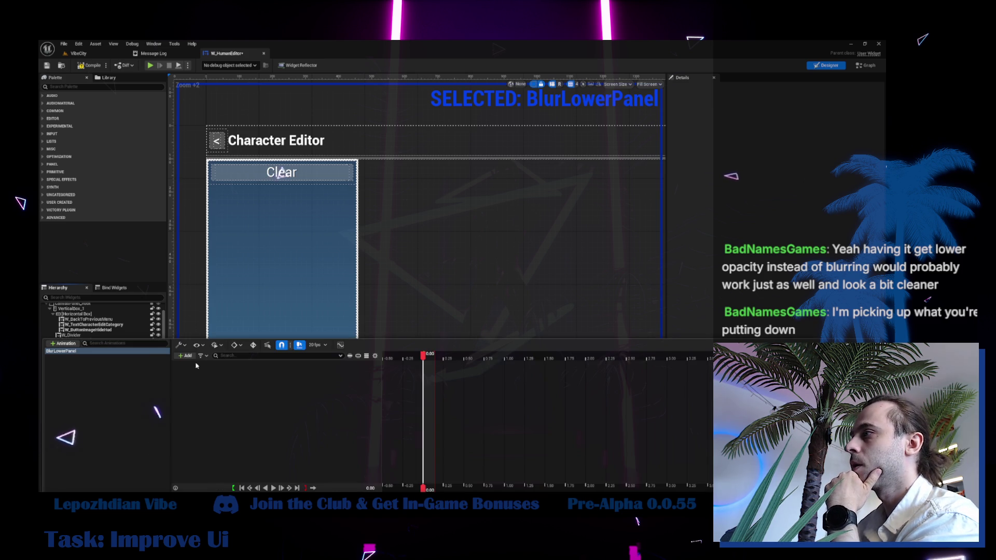
scroll(86, 313, "up", 2)
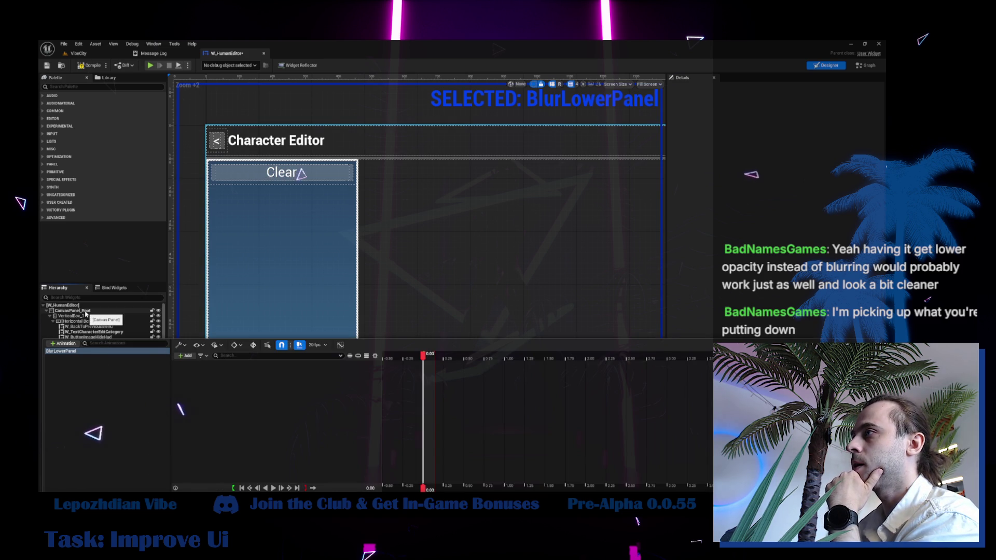
left_click(86, 312)
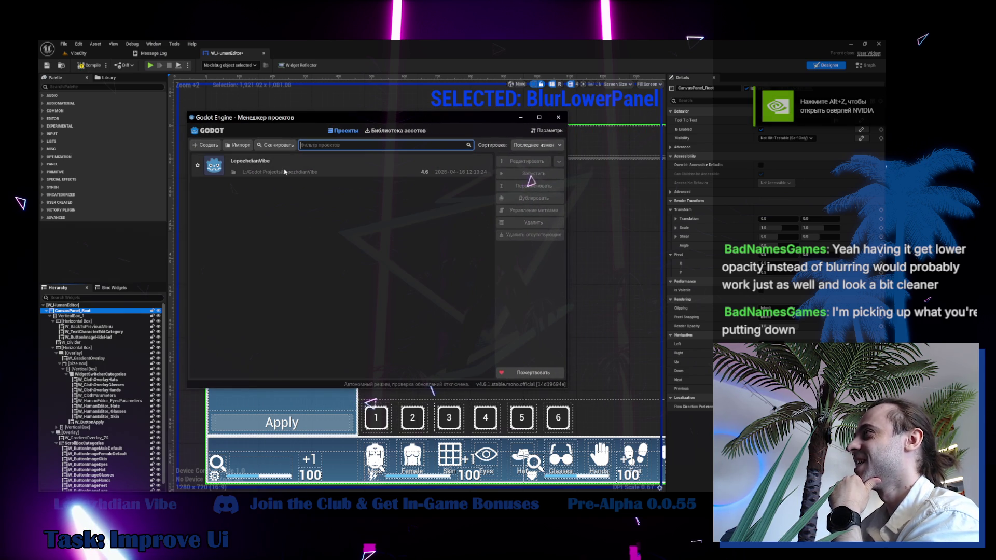
- Open the LepozhdianVibe project from the Godot Project Manager
double_click(287, 171)
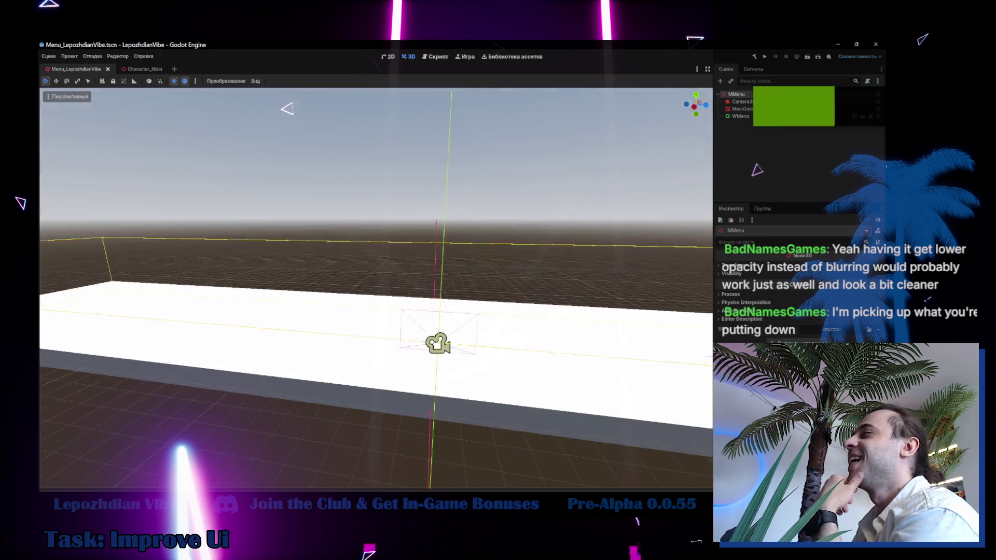
- Look around the 3D viewport, then launch the LepozhdianVibe project in a debug window
mouse_move(377, 279)
left_mouse_down()
mouse_move(332, 234)
mouse_move(363, 241)
left_mouse_up()
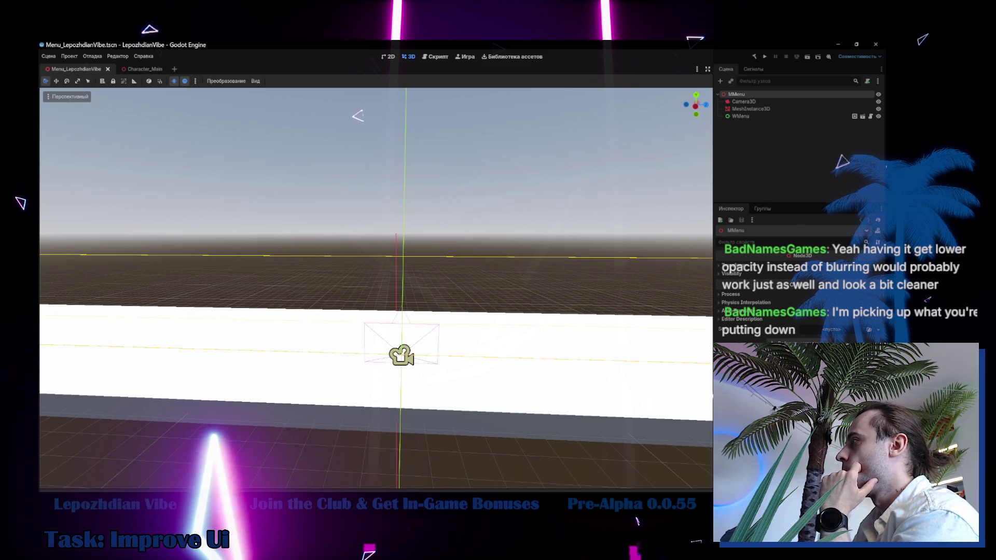
left_click_drag(363, 241, 393, 334)
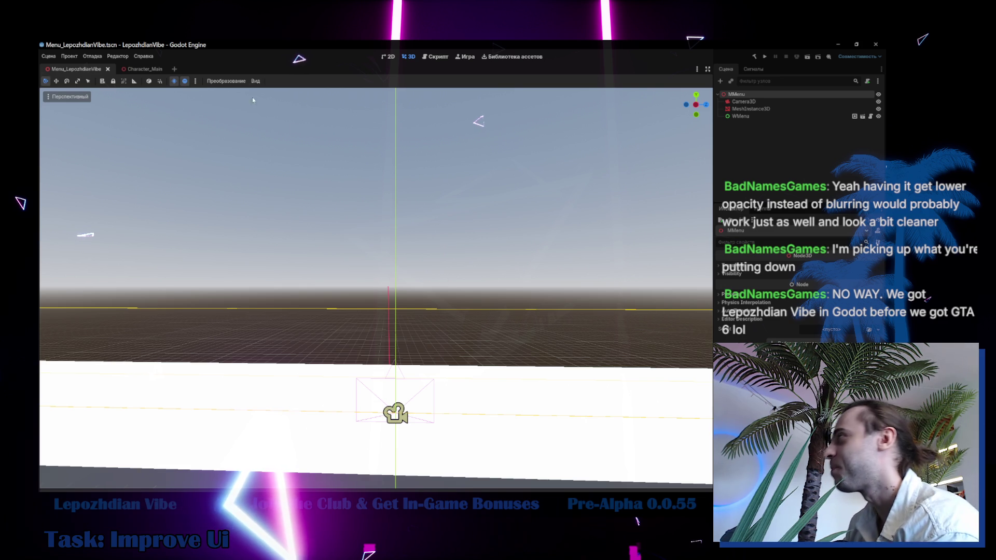
left_click(807, 59)
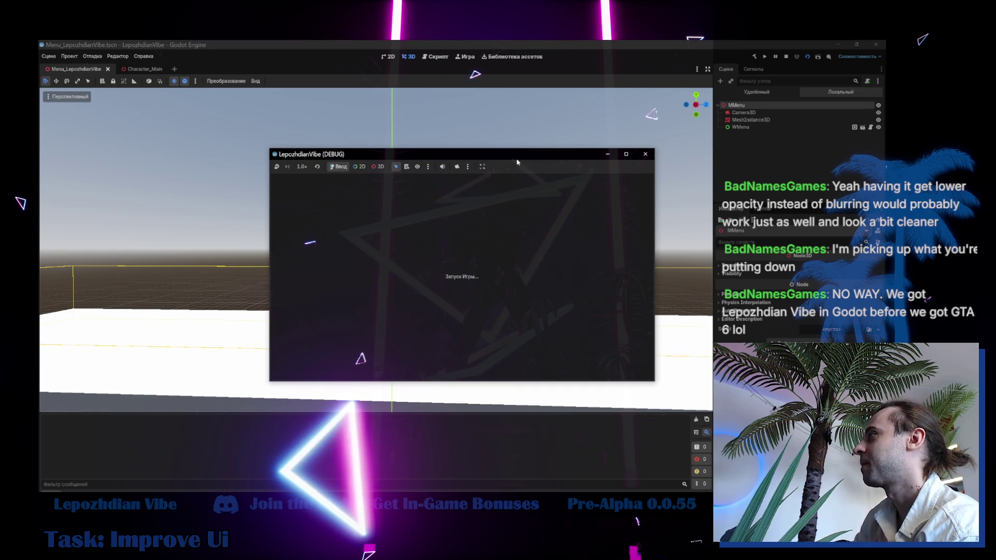
- Move and maximize the game window, then open and dismiss its exit prompt
left_click_drag(519, 160, 443, 148)
left_click(548, 142)
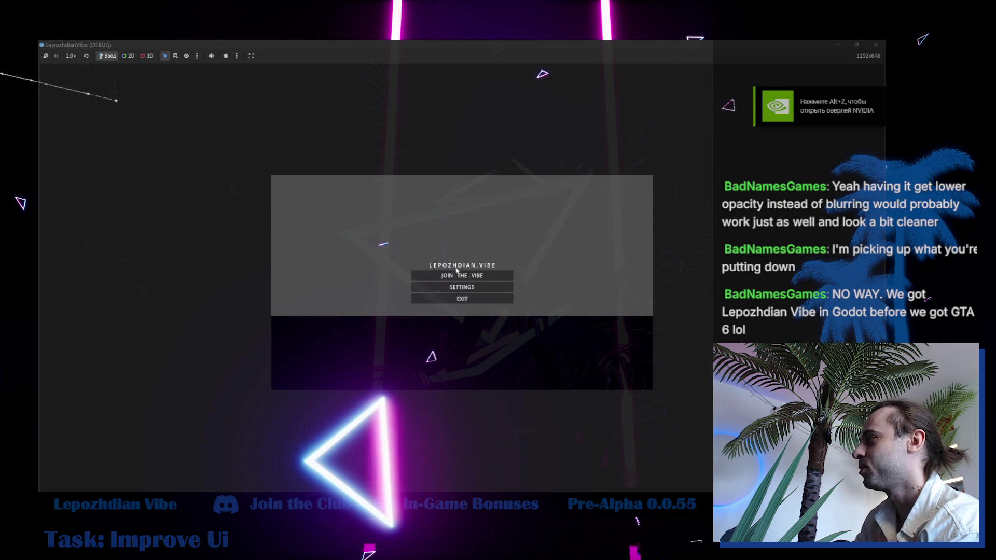
left_click(481, 306)
left_click(470, 287)
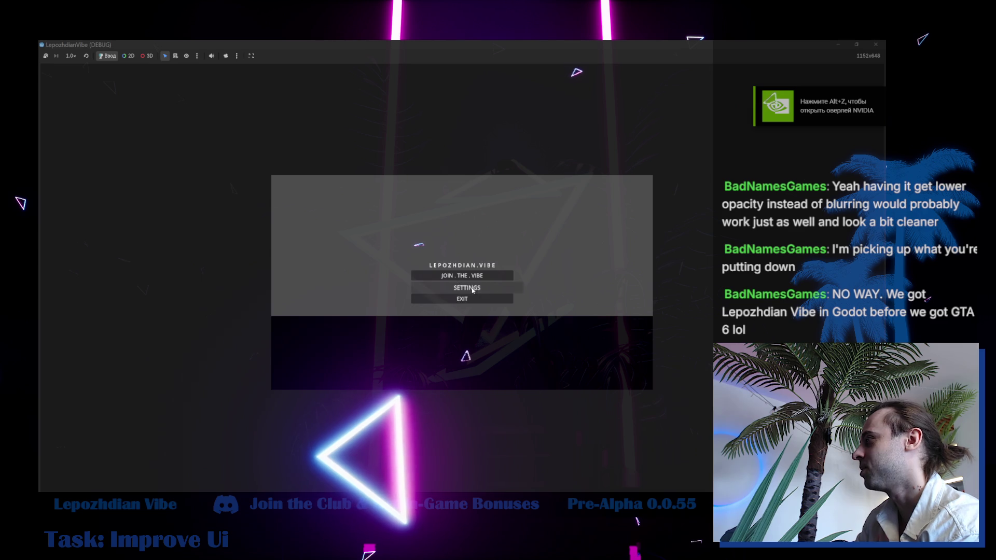
- Open the game's settings panel and return to the main menu, twice
left_click(493, 293)
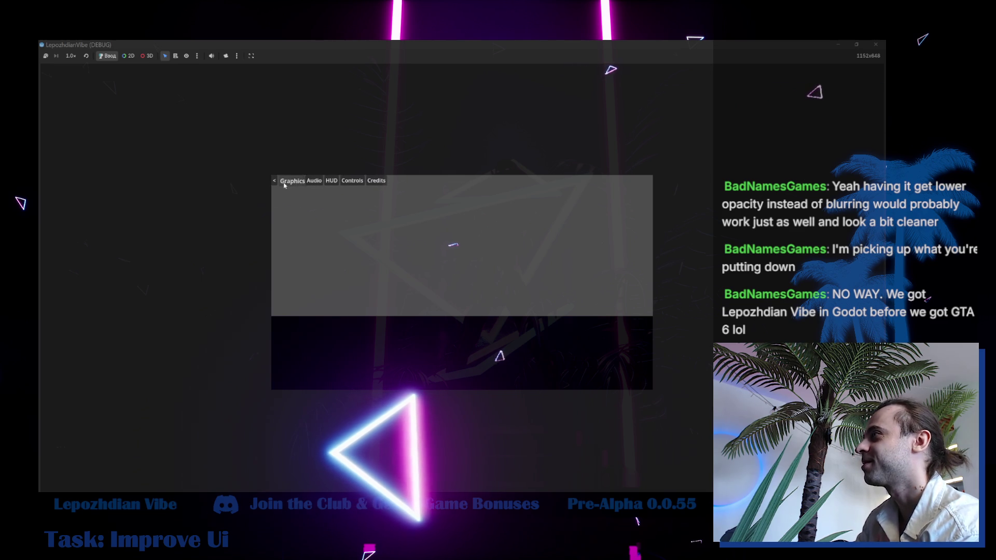
left_click(276, 181)
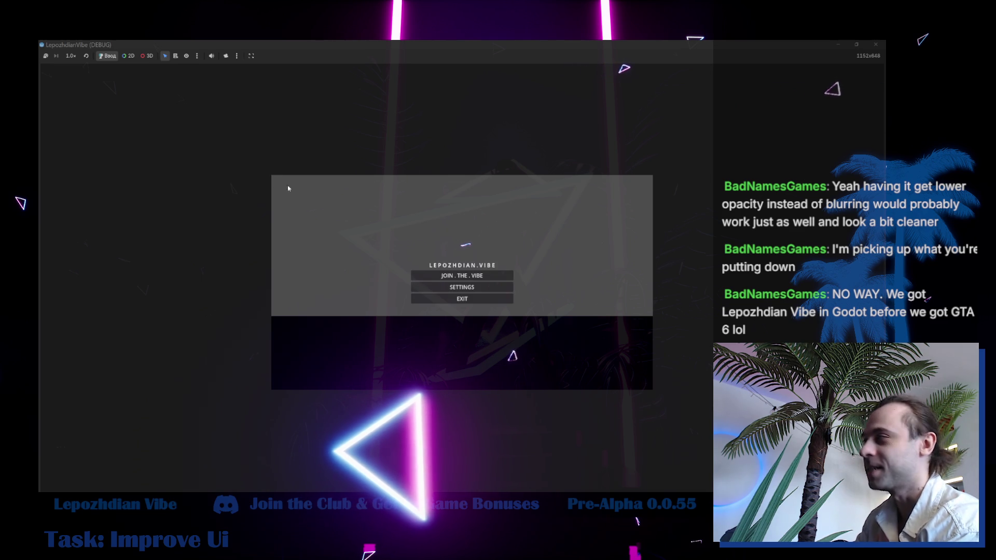
left_click(483, 289)
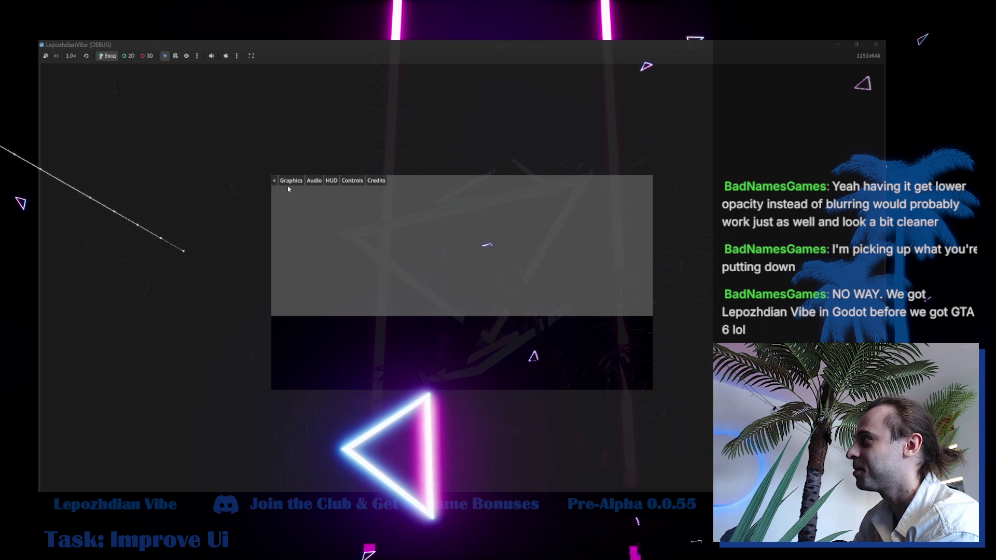
left_click(275, 180)
- Bring up the exit confirmation three times, declining each, then switch to the Unreal editor
left_click(479, 298)
left_click(473, 289)
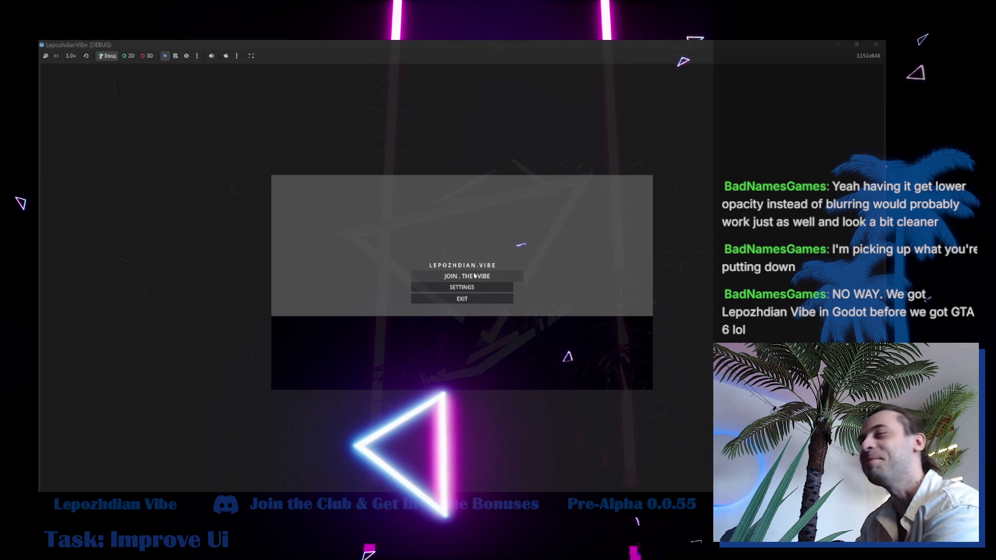
left_click(501, 300)
left_click(471, 289)
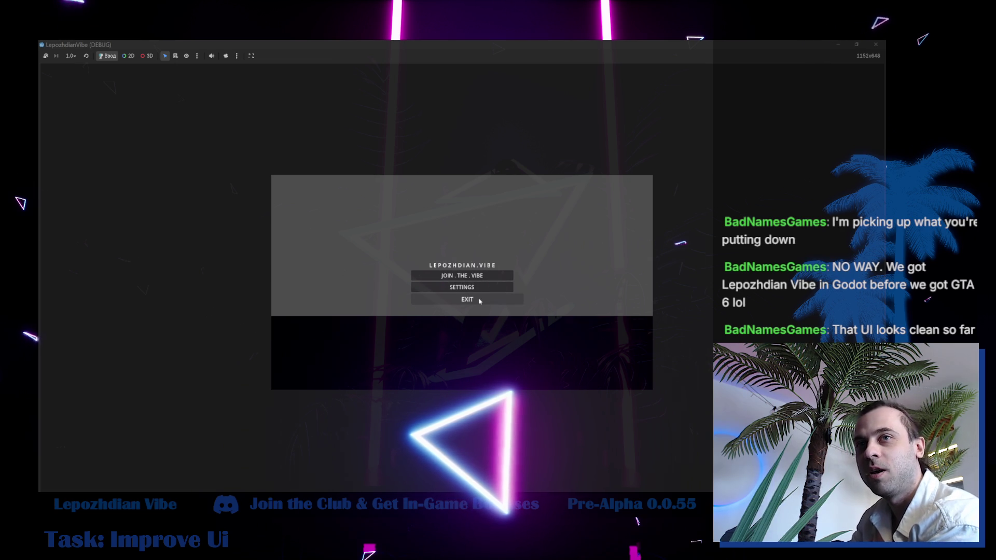
left_click(480, 301)
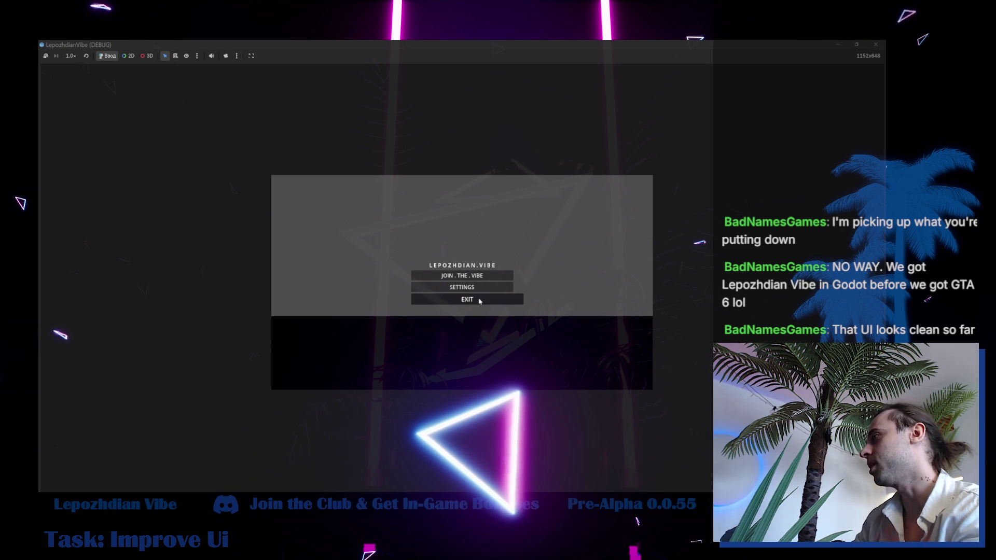
left_click(469, 289)
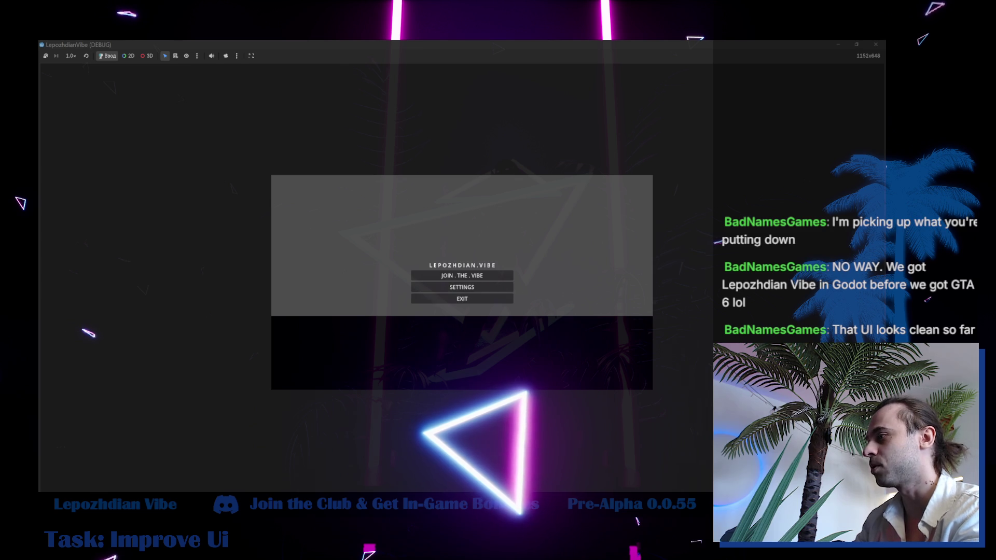
left_click(124, 473)
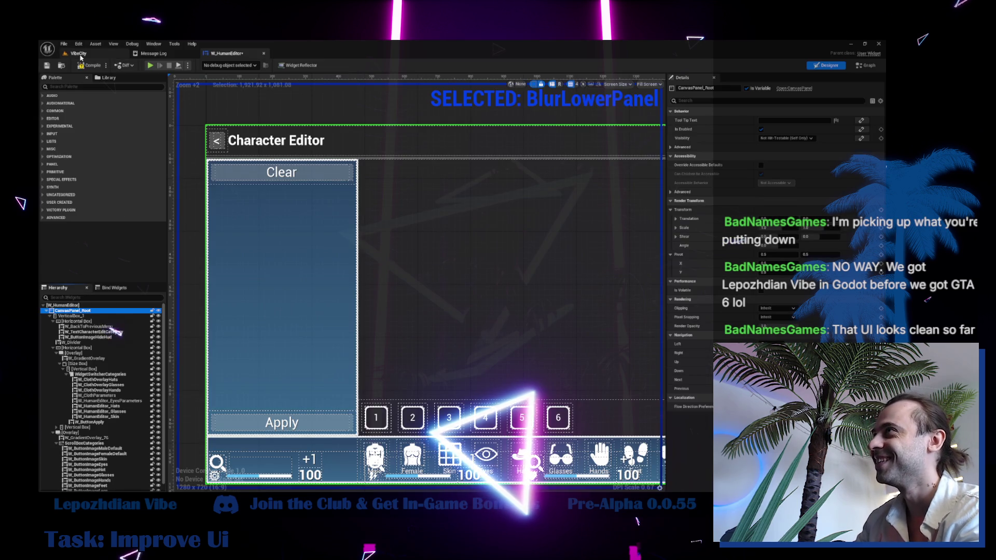
- Switch to the VibeCity tab and browse the Content Drawer to Maps > Menu
left_click(80, 55)
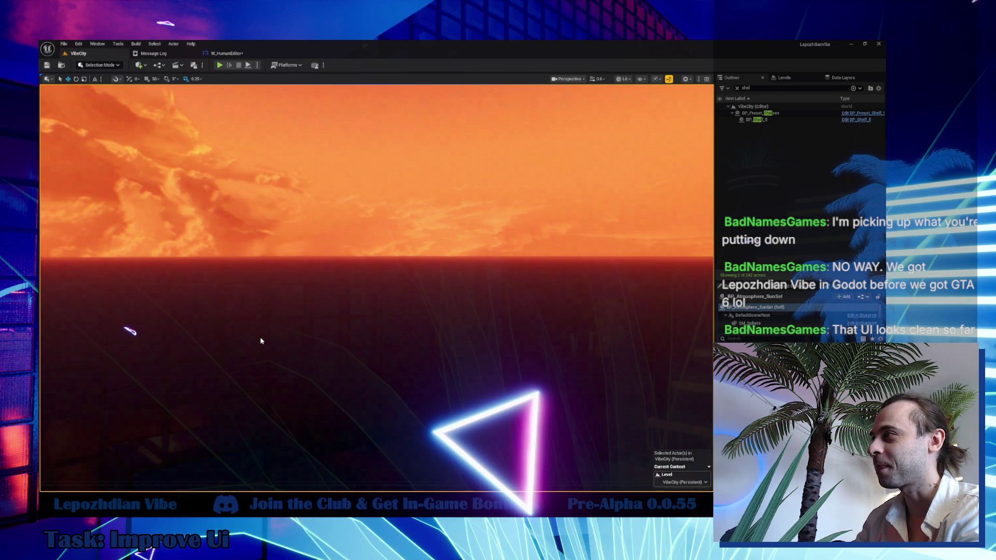
key("ctrl+space")
left_click(52, 397)
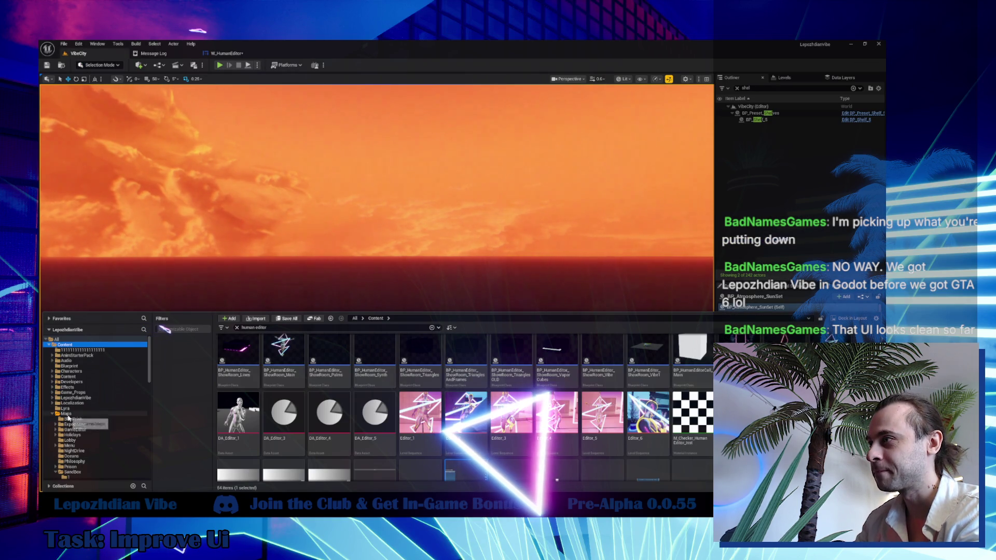
left_click(73, 414)
scroll(82, 446, "down", 2)
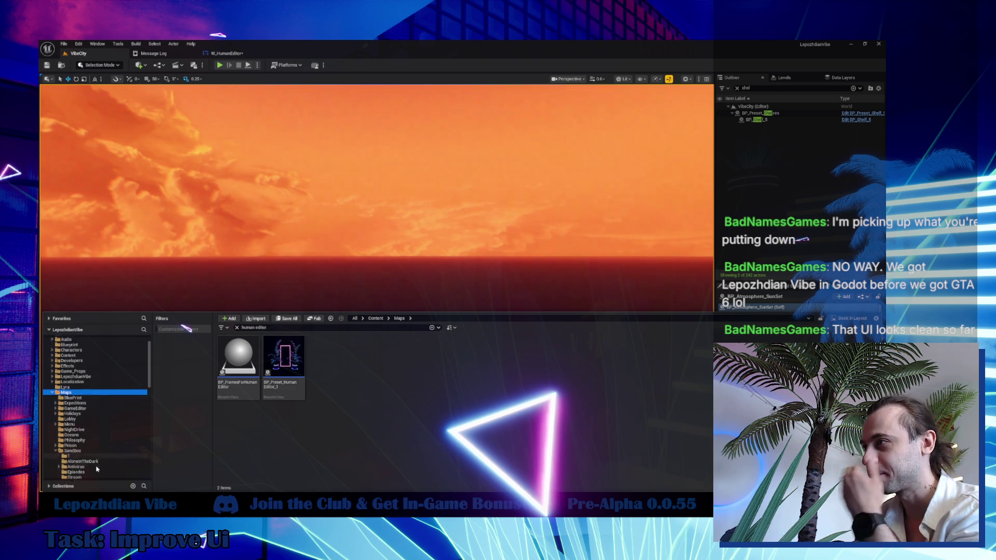
left_click(56, 441)
left_click(104, 414)
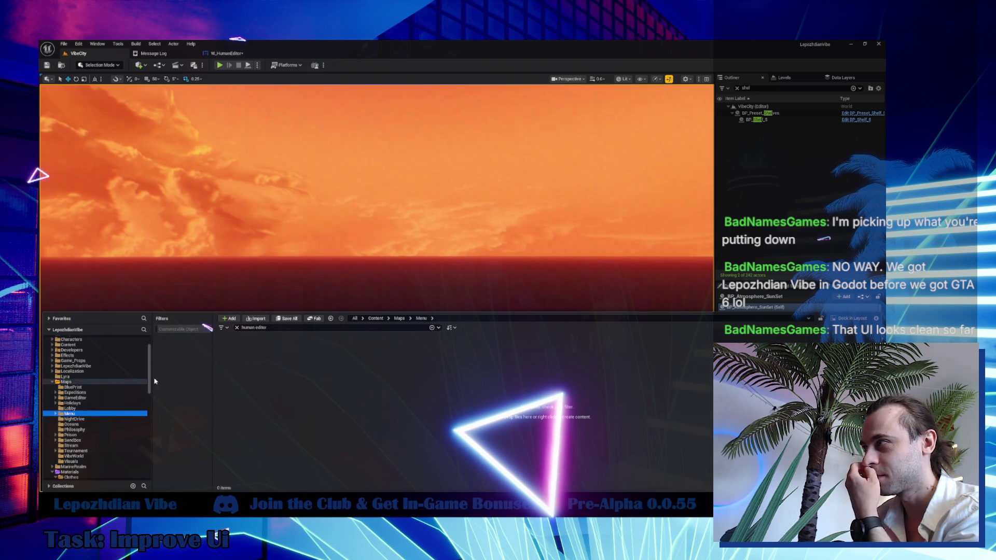
- Clear the search filter, open Menu_LepozhdianVibe, and save the W_HumanEditor widget
left_click(236, 329)
left_click(383, 362)
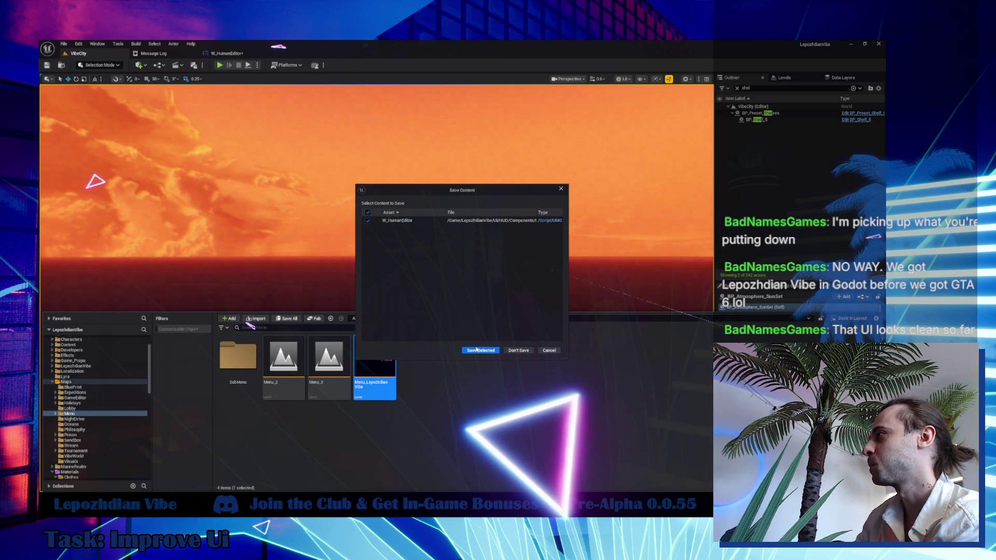
left_click(481, 351)
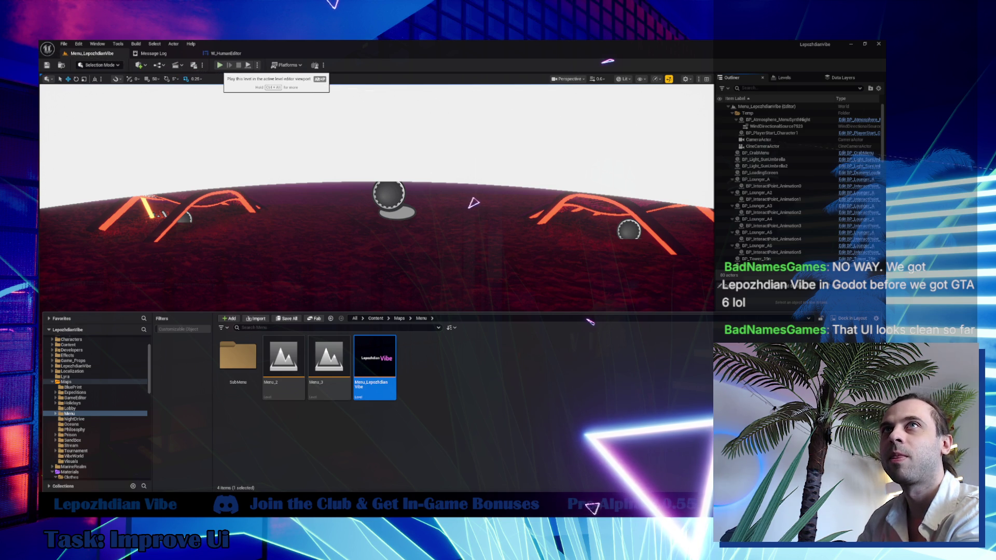
- Play the Unreal menu level and place the restored Godot game window to its right
left_click(220, 65)
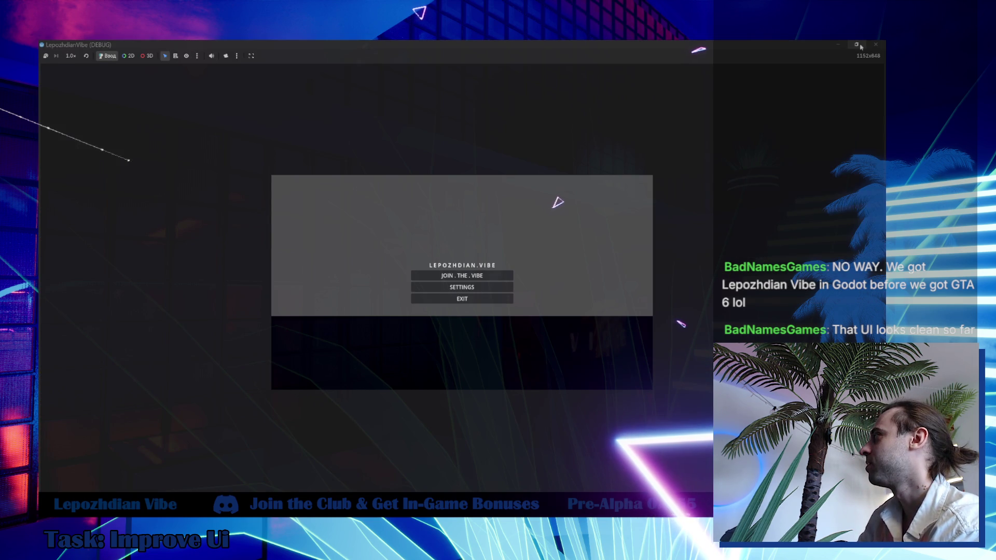
left_click(856, 45)
mouse_move(432, 143)
left_mouse_down()
mouse_move(603, 131)
mouse_move(708, 87)
left_mouse_up()
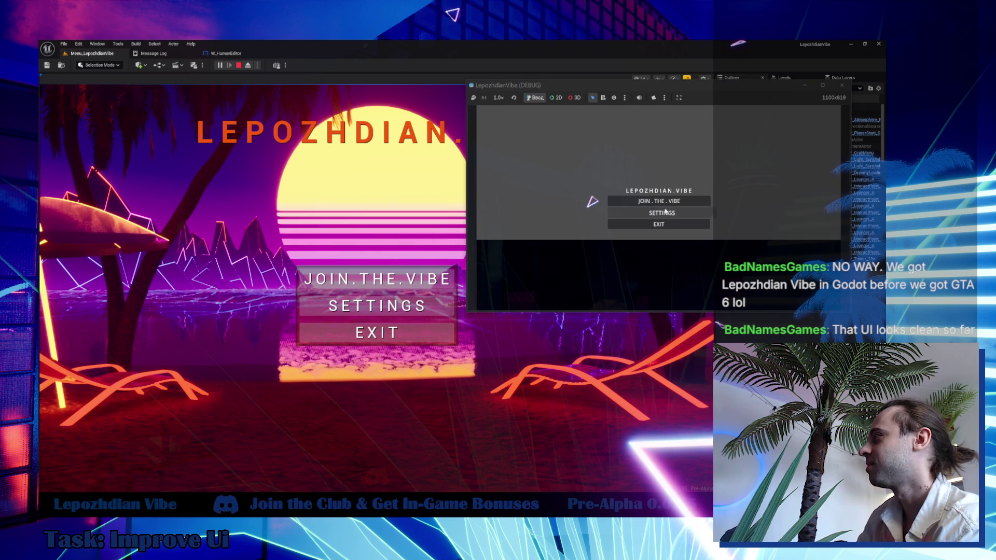
left_click_drag(691, 92, 700, 164)
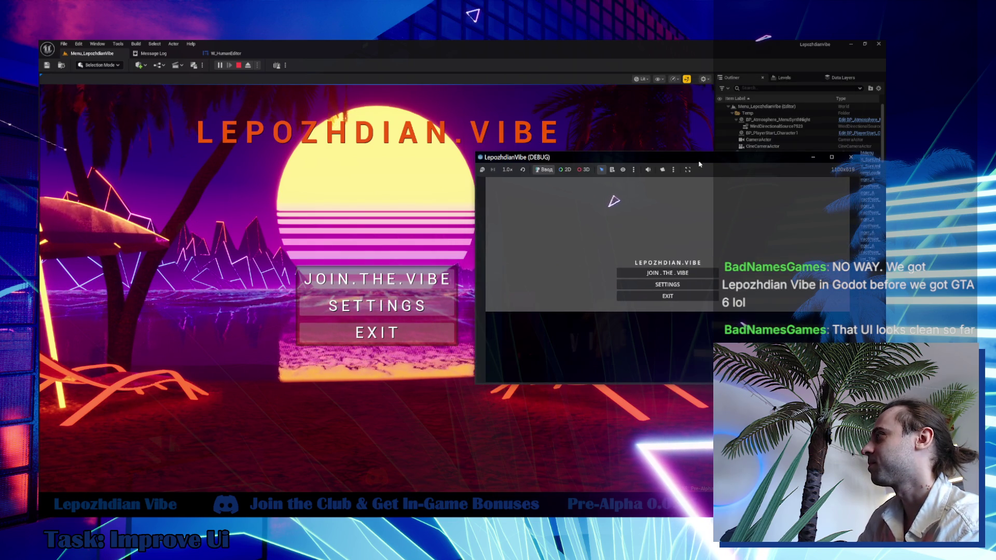
left_click(604, 67)
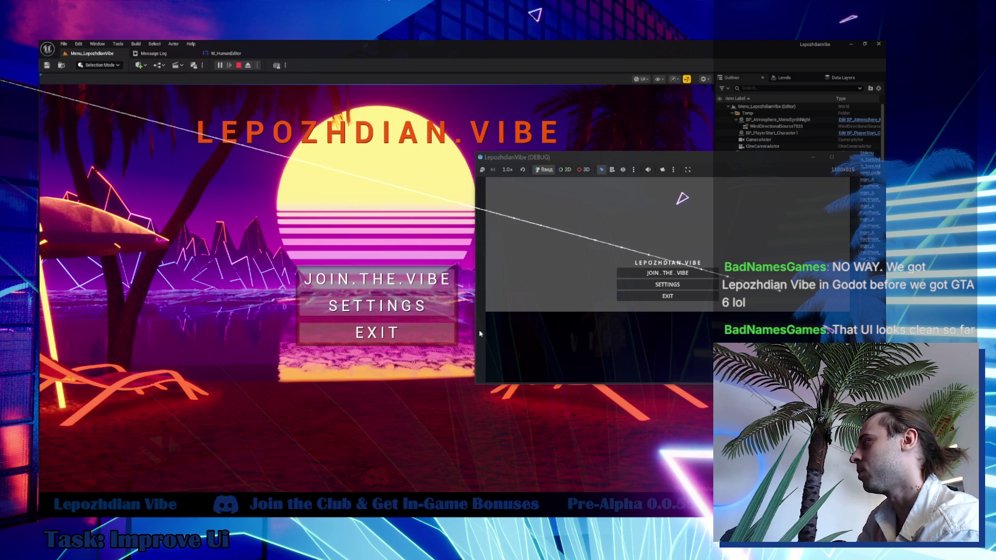
- Bring up the exit confirmation in both games and decline it in each
left_click(405, 332)
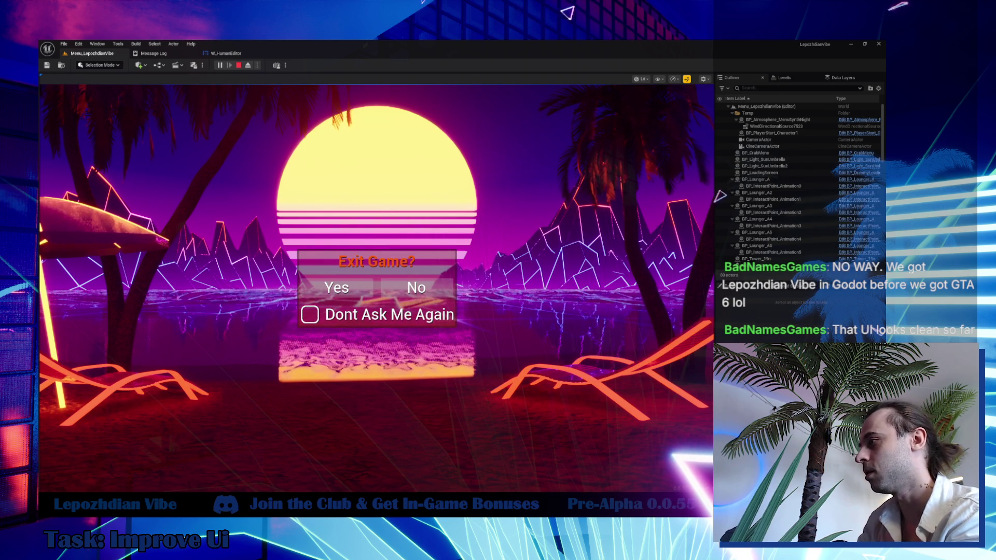
mouse_move(275, 506)
left_click(307, 472)
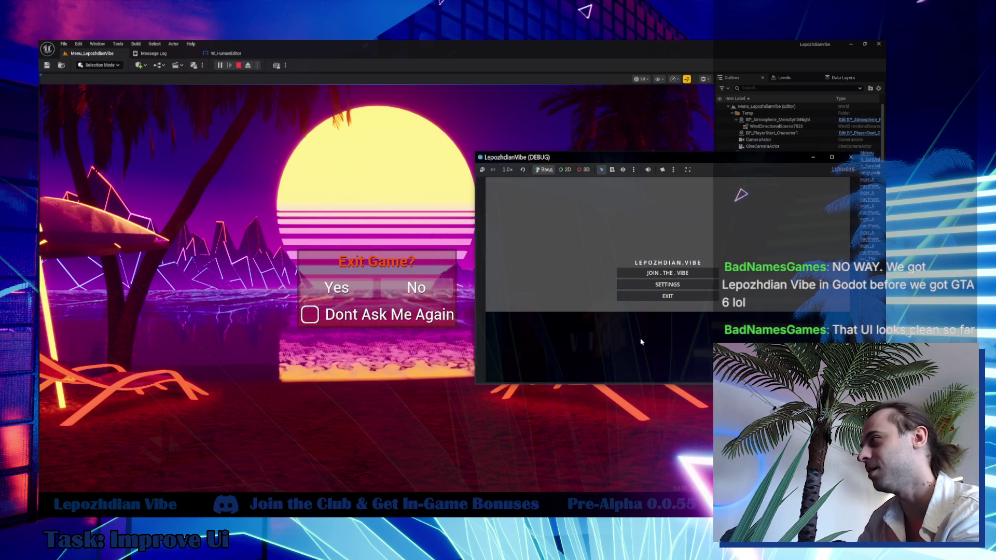
left_click(668, 296)
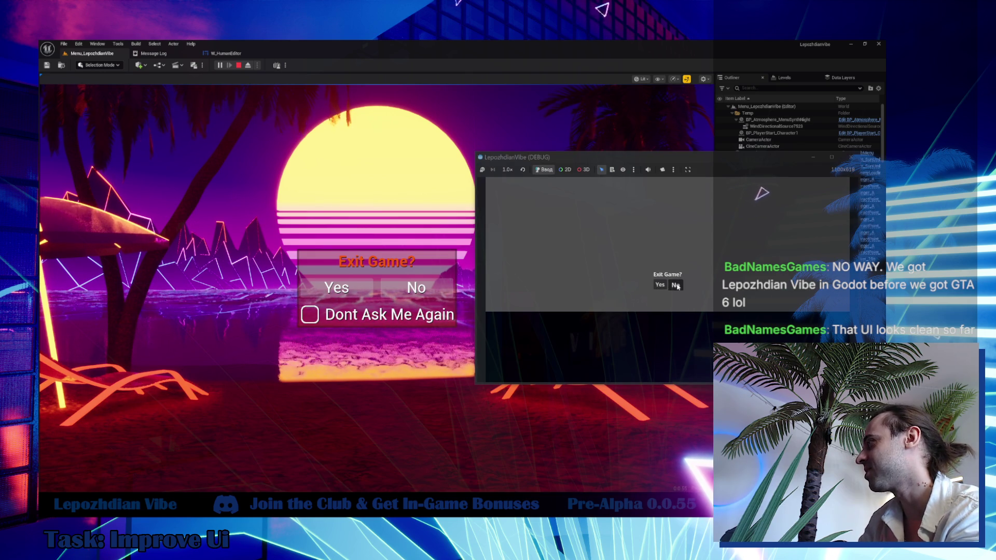
left_click(676, 286)
left_click(431, 289)
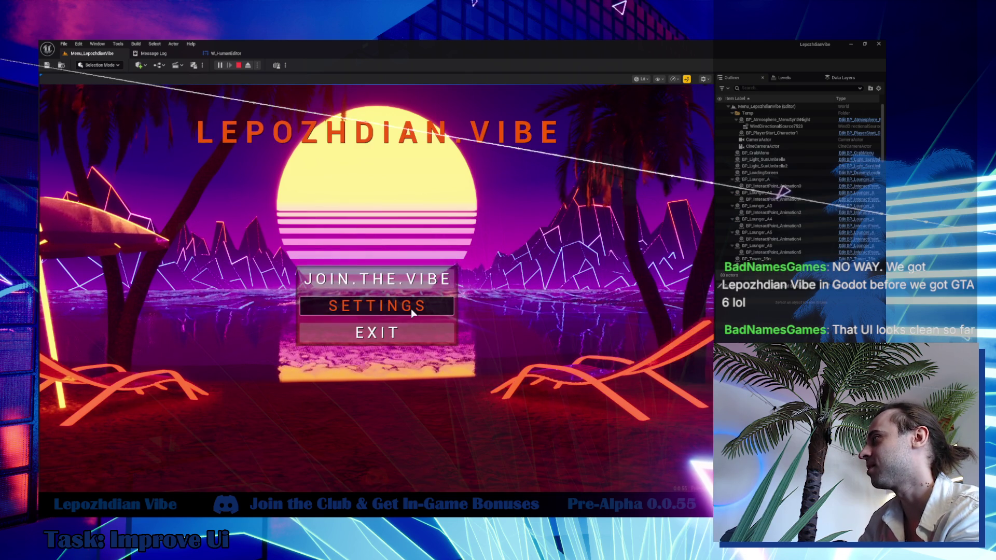
- Open Unreal's settings screen, return Godot to its main menu, then close the Godot debug game
left_click(411, 309)
mouse_move(273, 506)
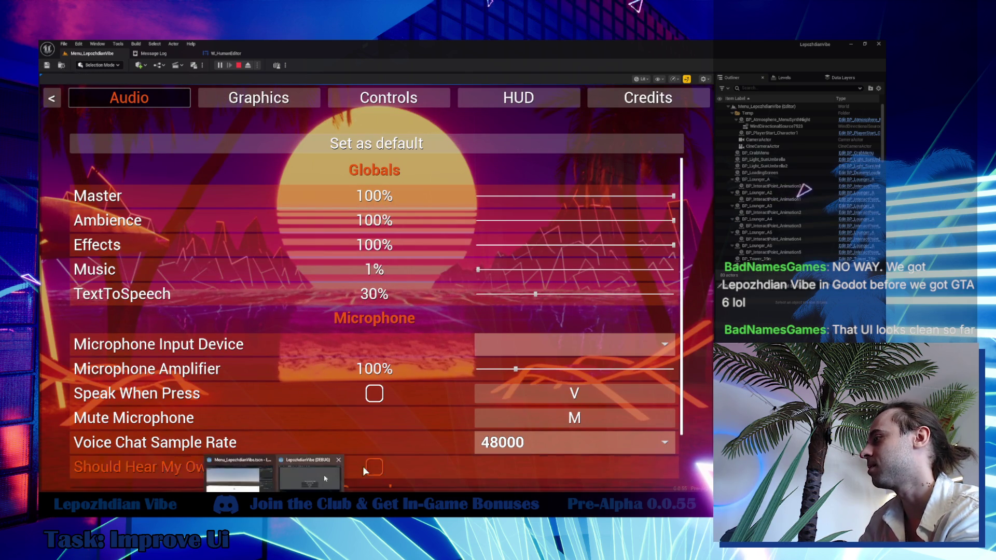
left_click(335, 476)
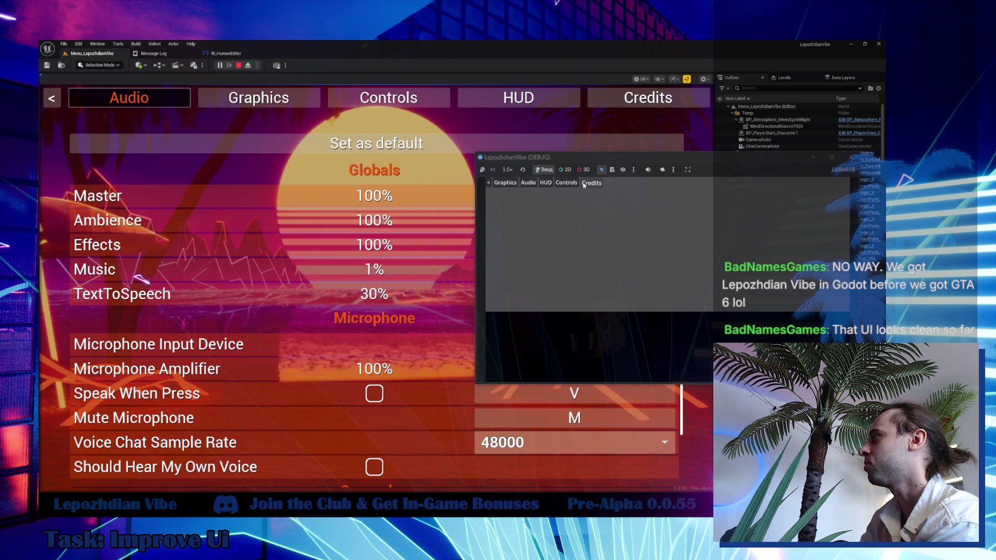
left_click(490, 184)
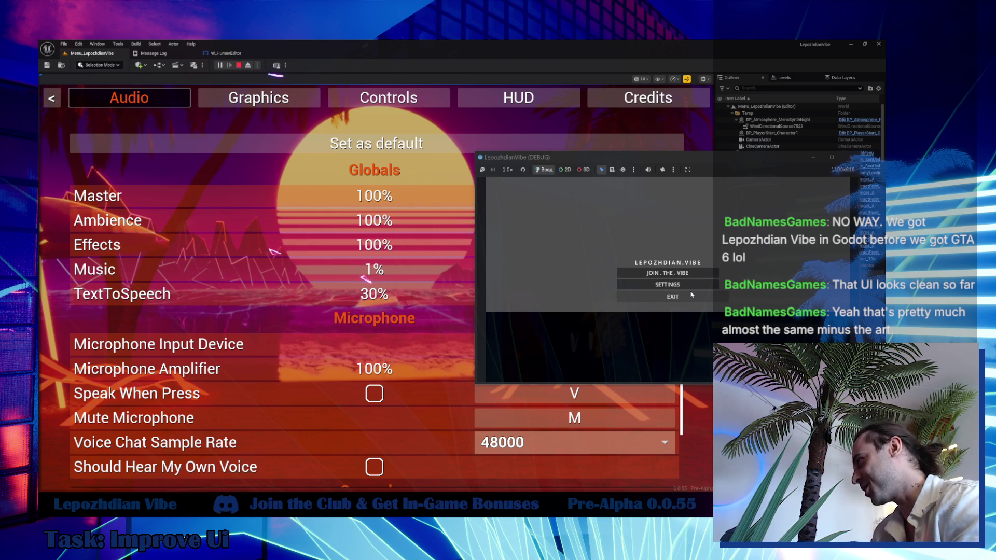
left_click(674, 295)
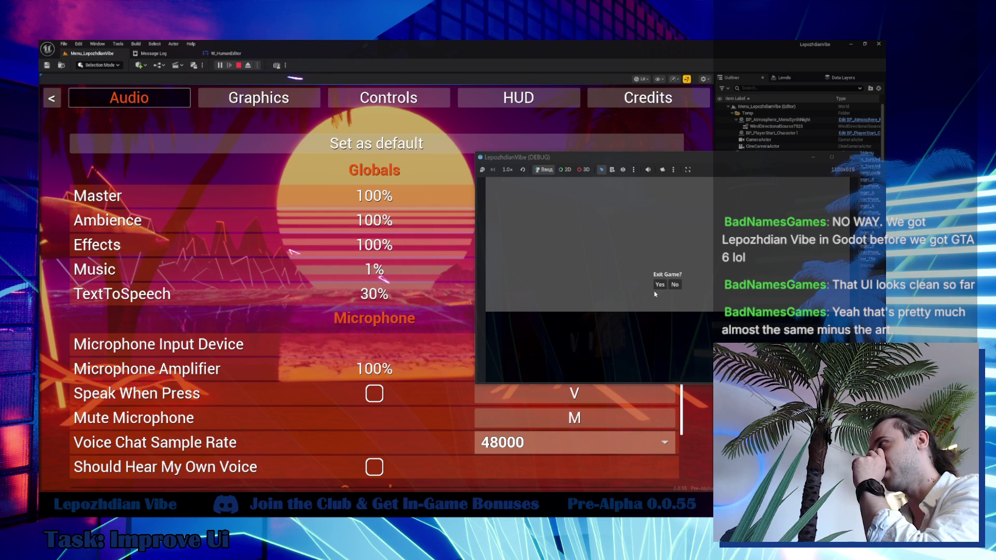
left_click(658, 286)
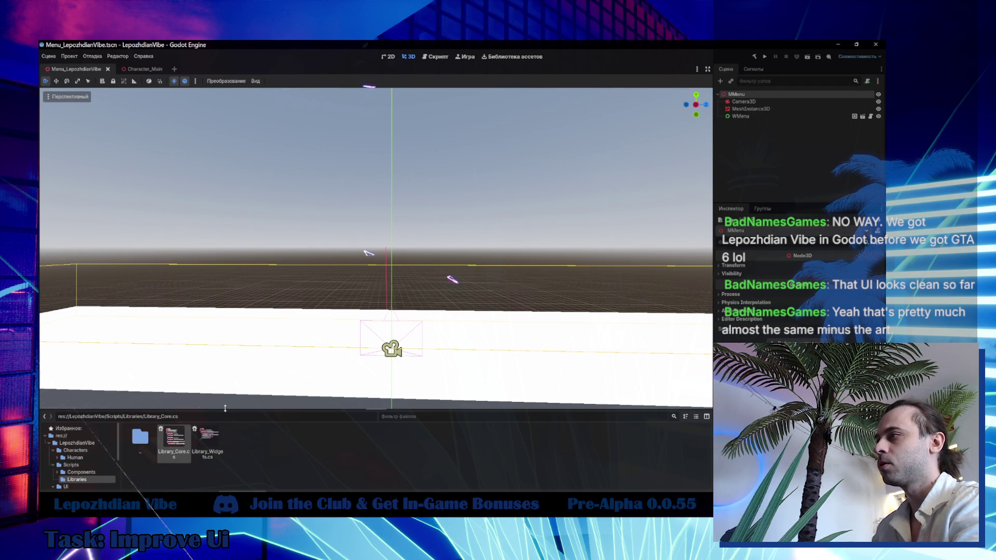
- Enlarge the Godot file browser and switch to the Unreal Menu_LepozhdianVibe level view
left_click_drag(225, 408, 235, 319)
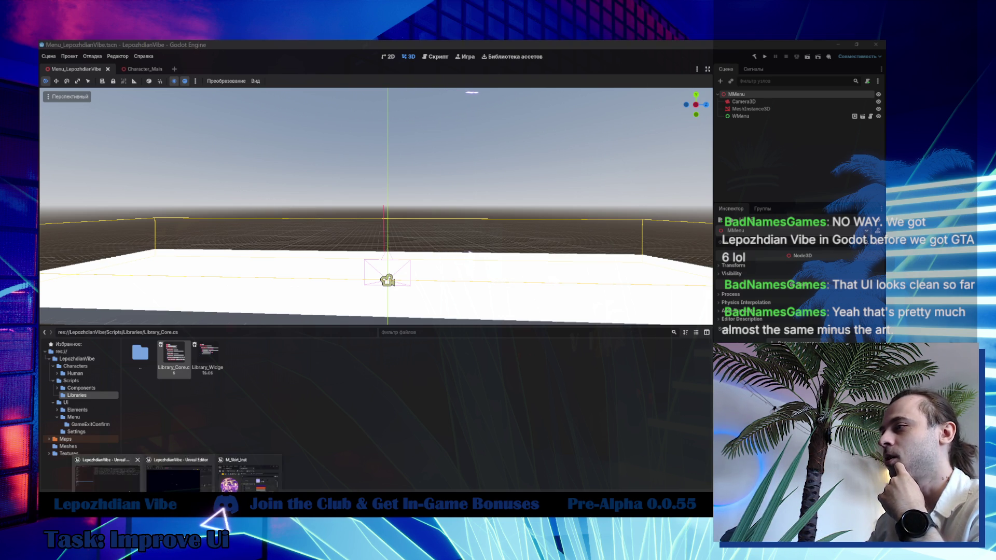
key("alt+Tab")
left_click(104, 53)
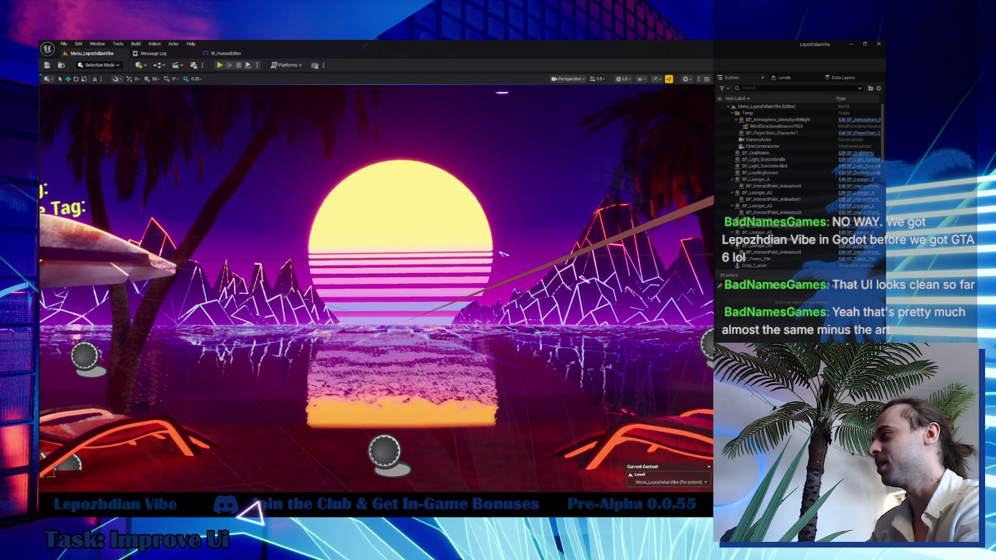
- Browse to the UI Elements > Button folder and open W_Button.cs
scroll(502, 253, "down", 2)
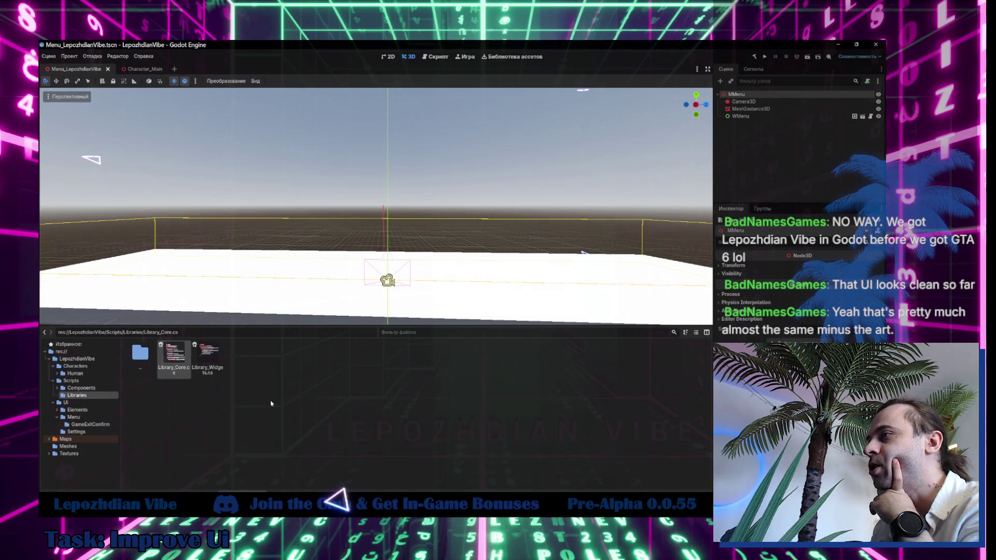
left_click(86, 425)
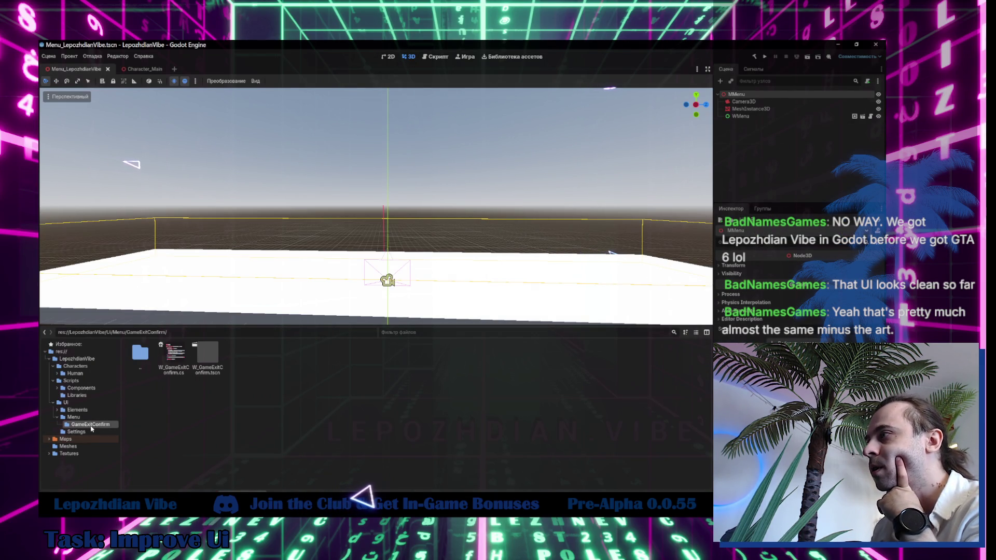
left_click(57, 417)
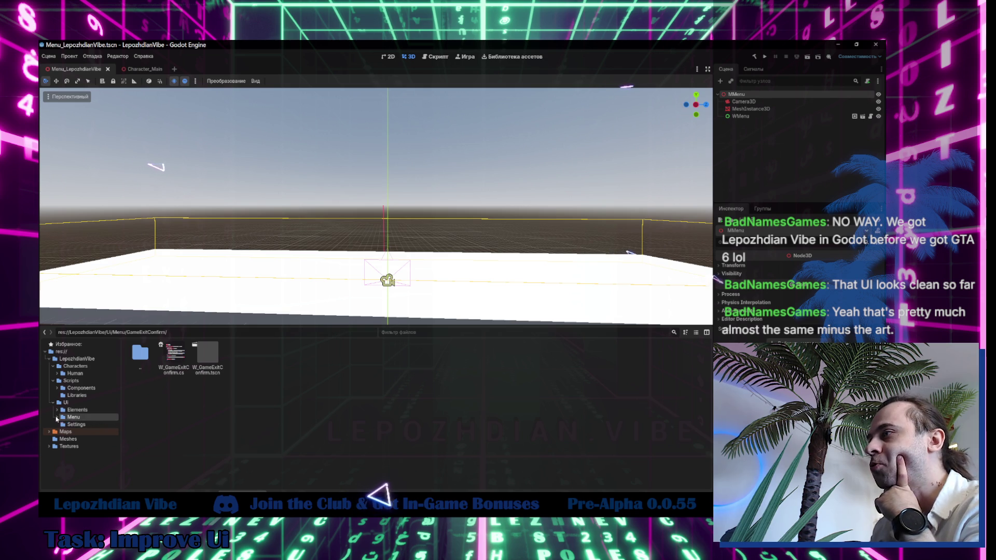
double_click(89, 411)
left_click(89, 416)
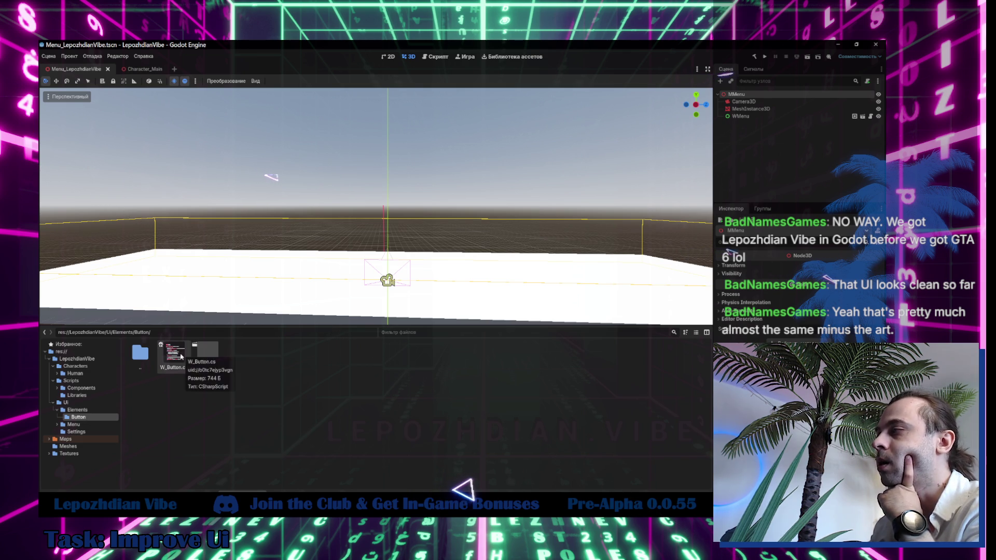
double_click(182, 356)
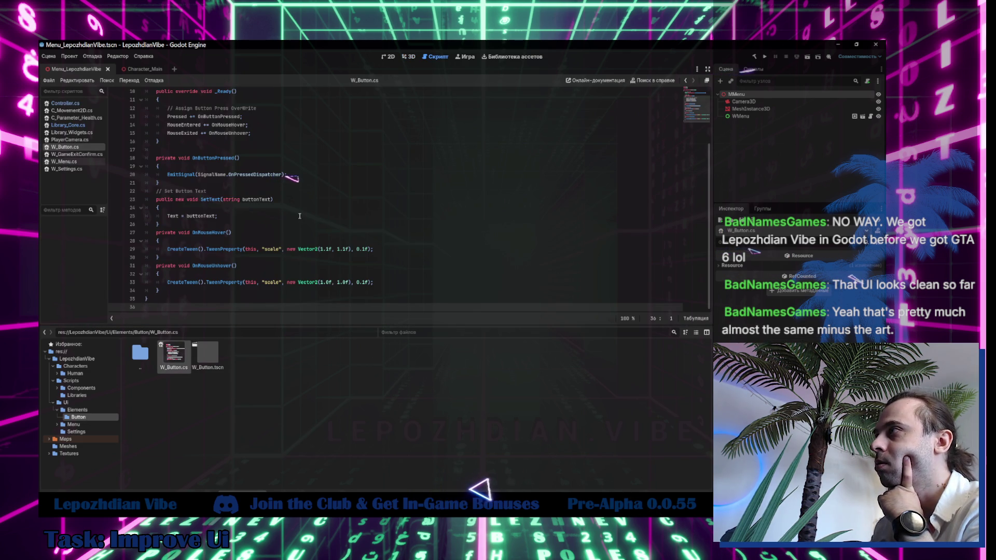
- Scroll through W_Button.cs, then open Library_Core.cs and unfold its EnableCursor() method
scroll(300, 215, "up", 3)
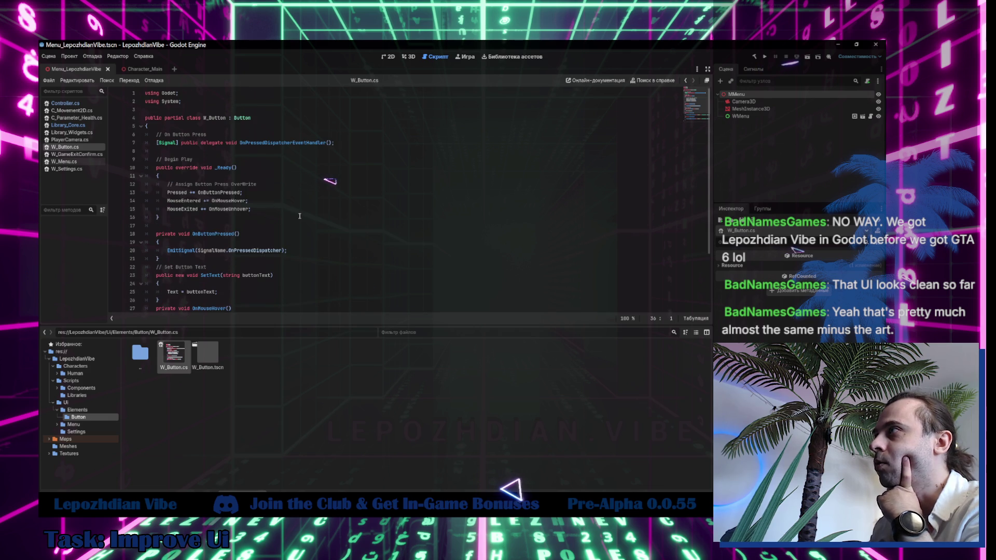
scroll(300, 216, "down", 3)
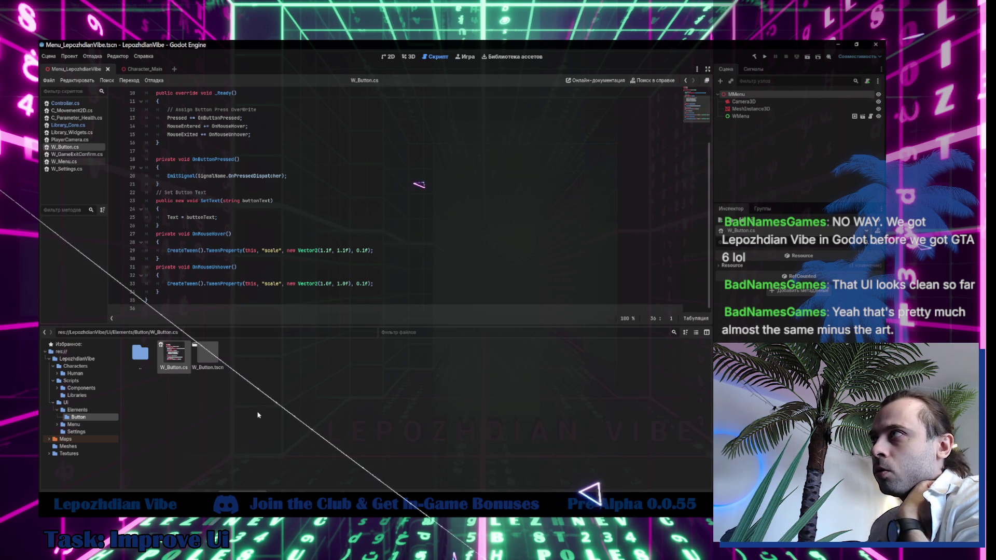
left_click(87, 126)
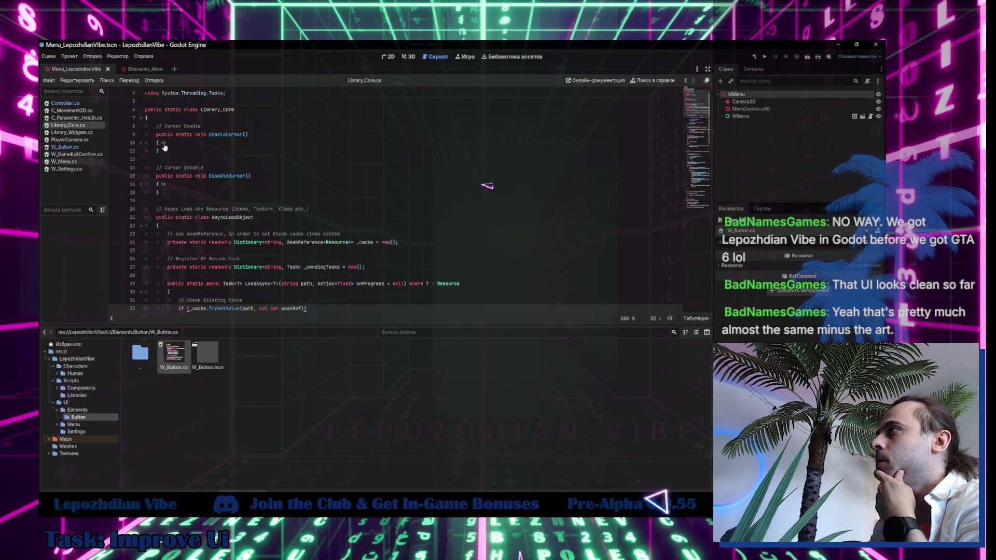
left_click(164, 142)
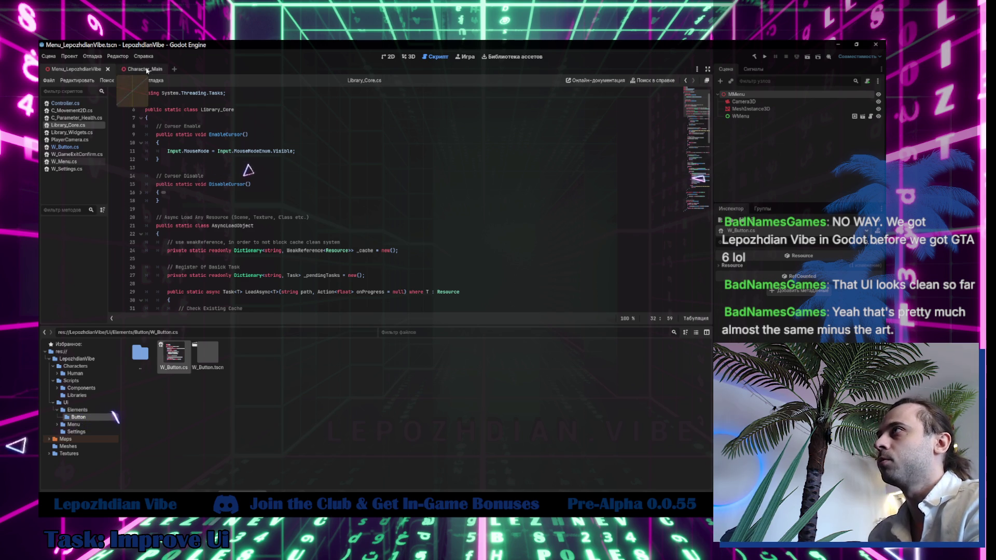
- Open Character_Main.tscn from the Characters folder and orbit its capsule in the 3D view
left_click(75, 374)
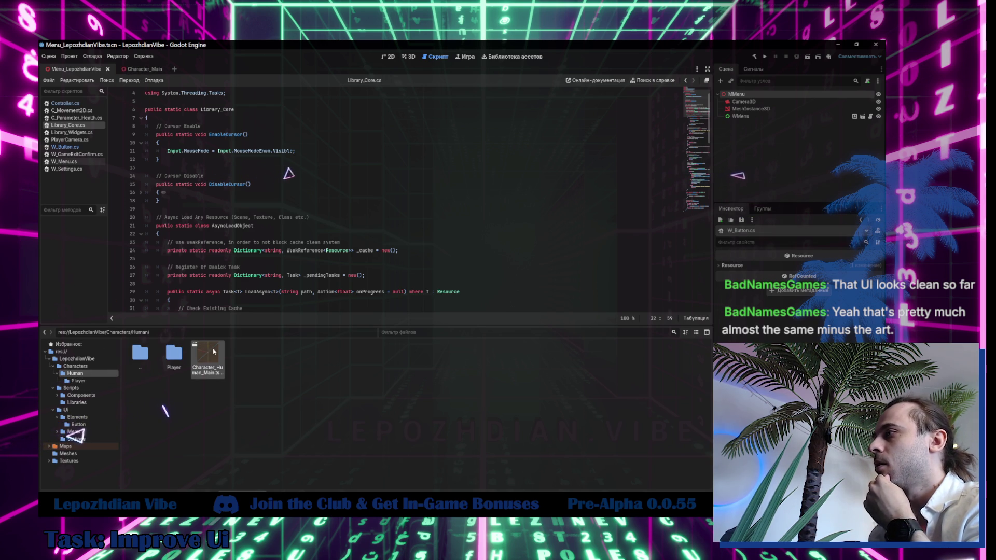
left_click(100, 382)
left_click(76, 366)
double_click(207, 356)
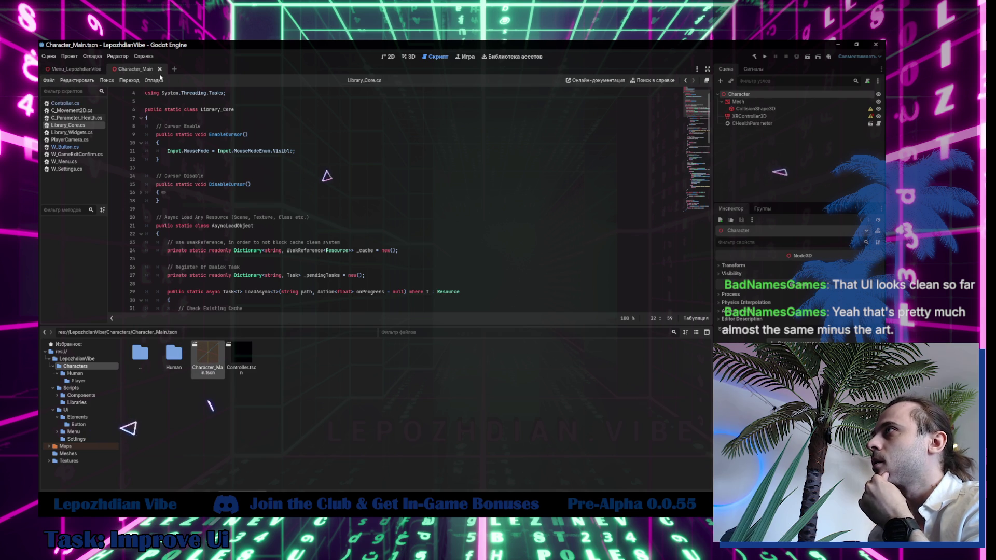
left_click(408, 56)
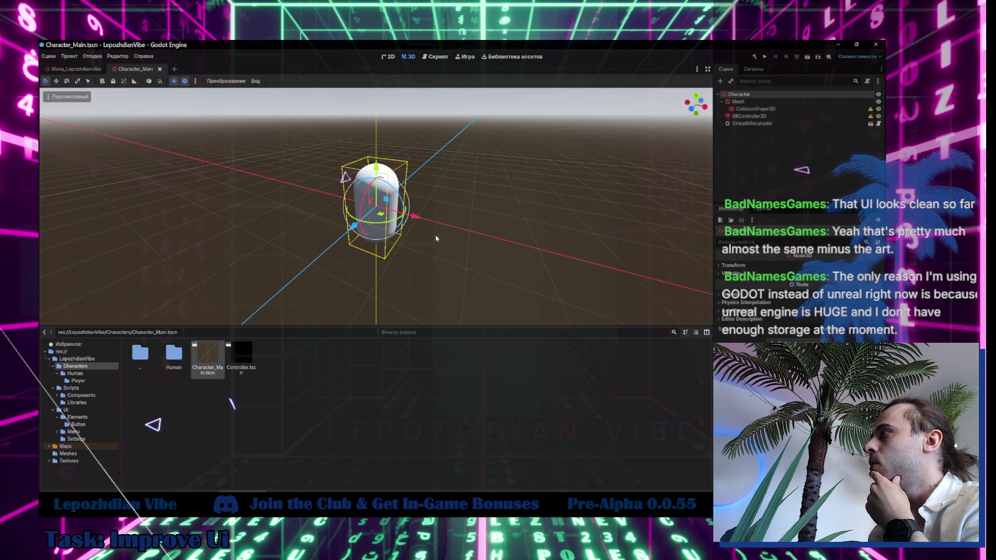
left_click(444, 255)
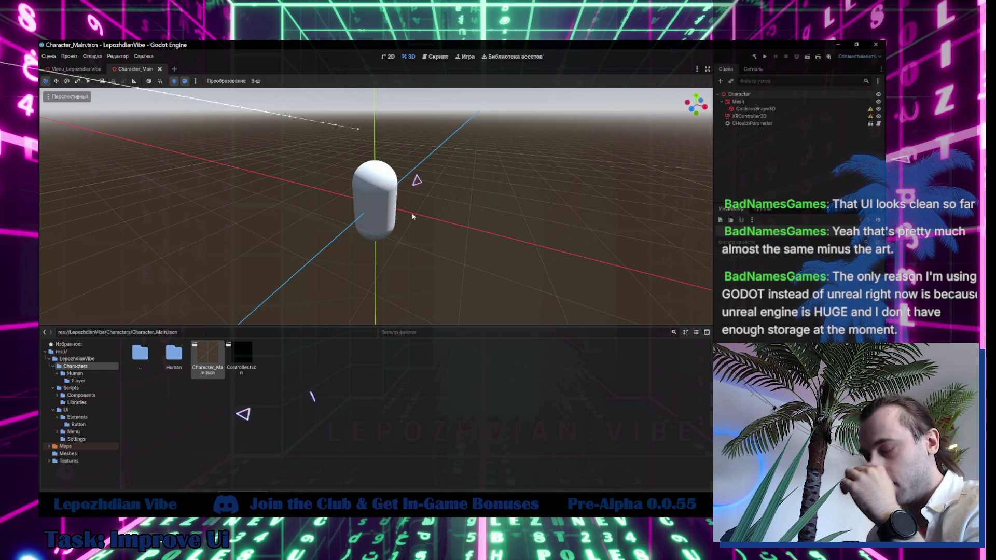
left_click_drag(427, 222, 430, 233)
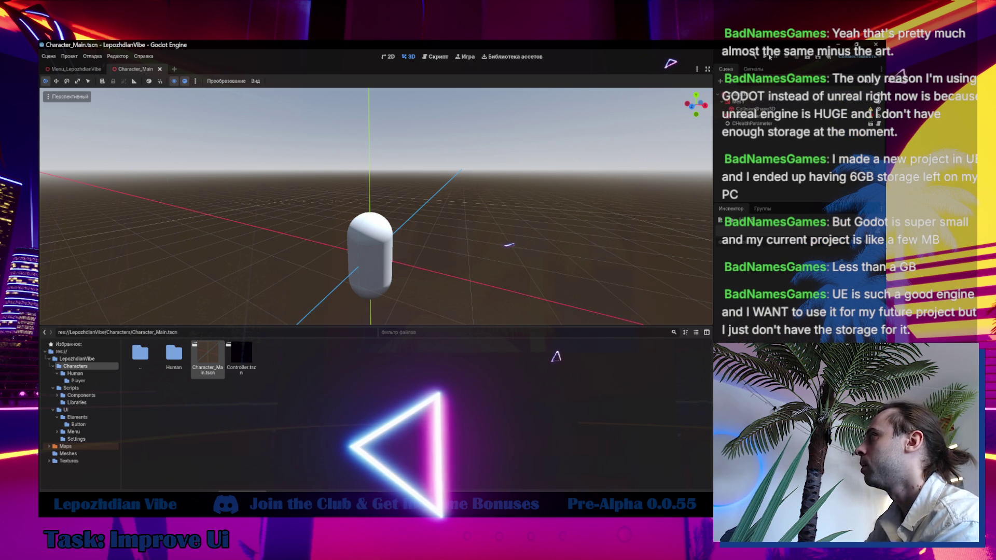
- Build the .NET project and run it in a LepozhdianVibe debug window
left_click(813, 67)
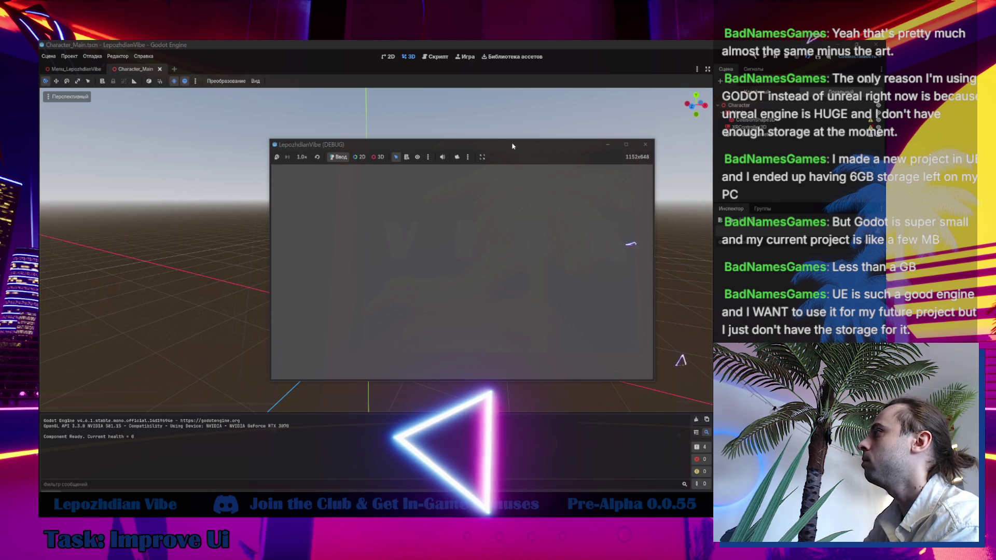
- Close the running game window and open Menu_LepozhdianVibe.tscn from Maps > Menu
mouse_move(512, 145)
left_mouse_down()
mouse_move(435, 147)
mouse_move(426, 128)
left_mouse_up()
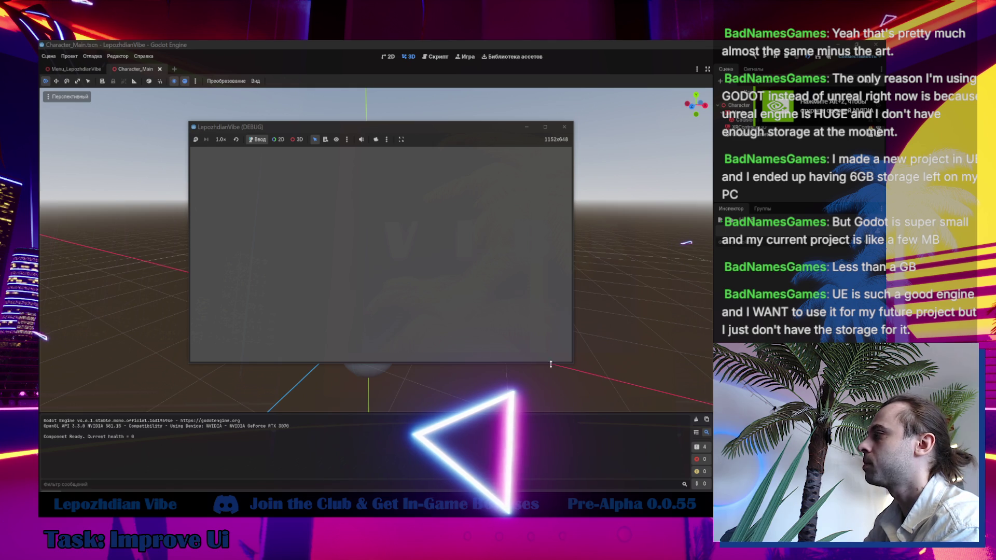
left_click(564, 127)
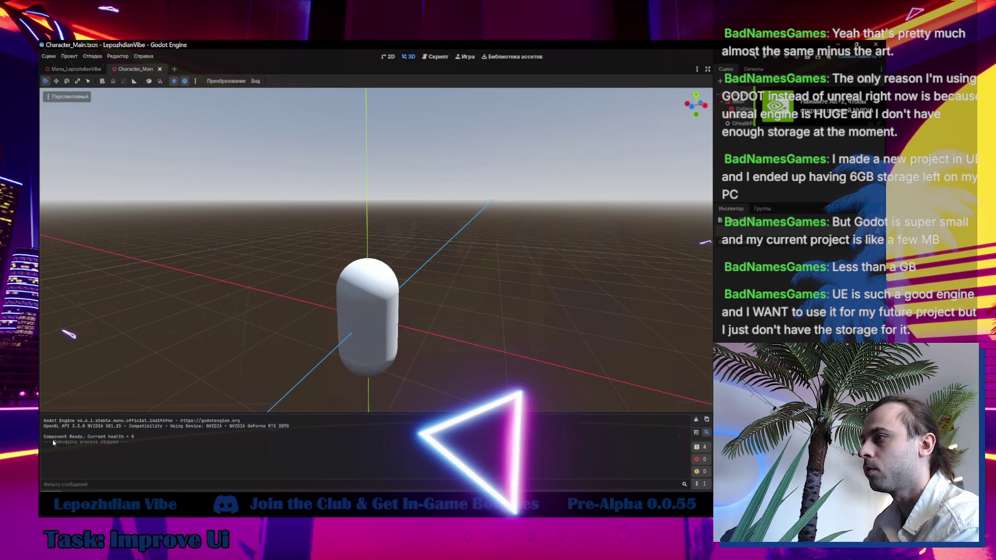
left_click(65, 446)
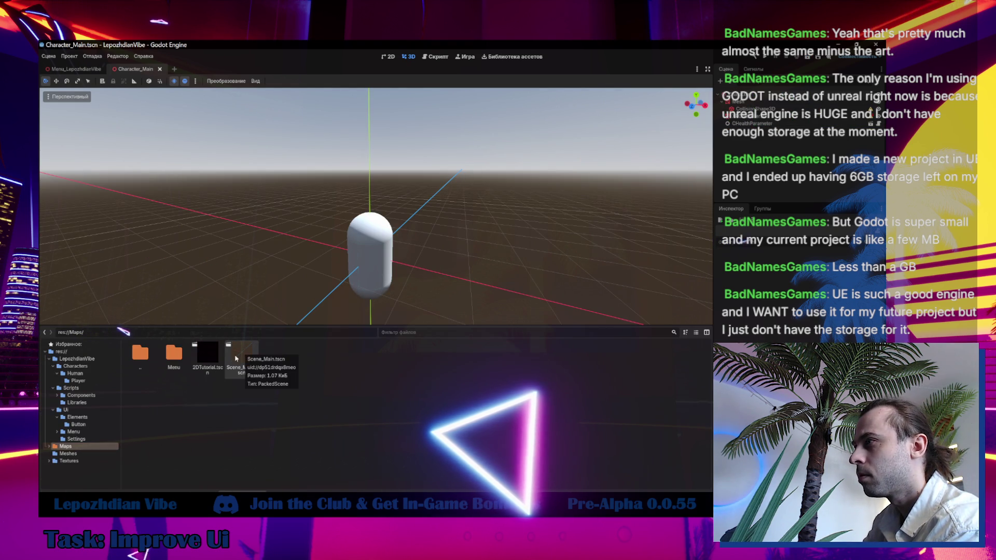
double_click(174, 354)
double_click(174, 355)
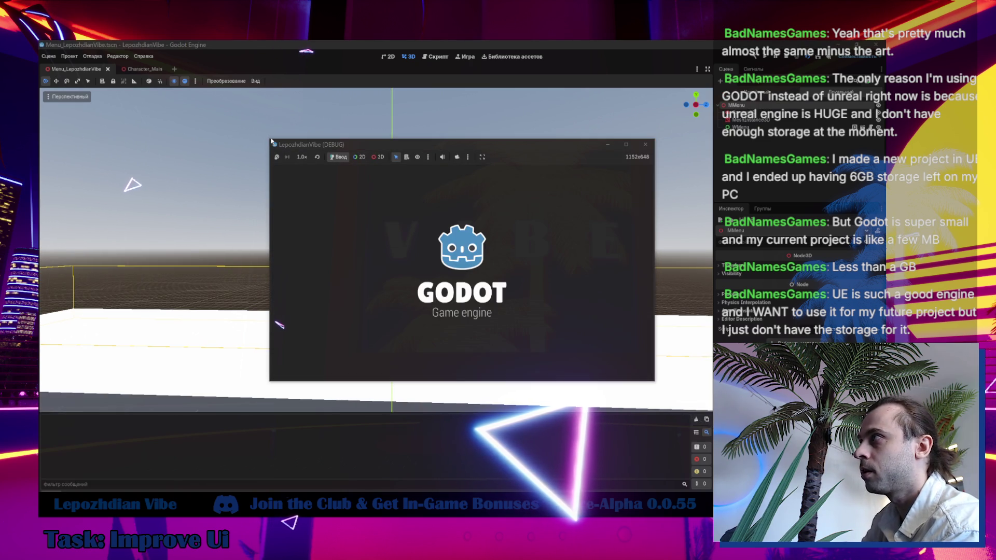
- Test the menu's Exit prompt and Settings panel, then quit the game and close Godot
left_click_drag(198, 114, 142, 89)
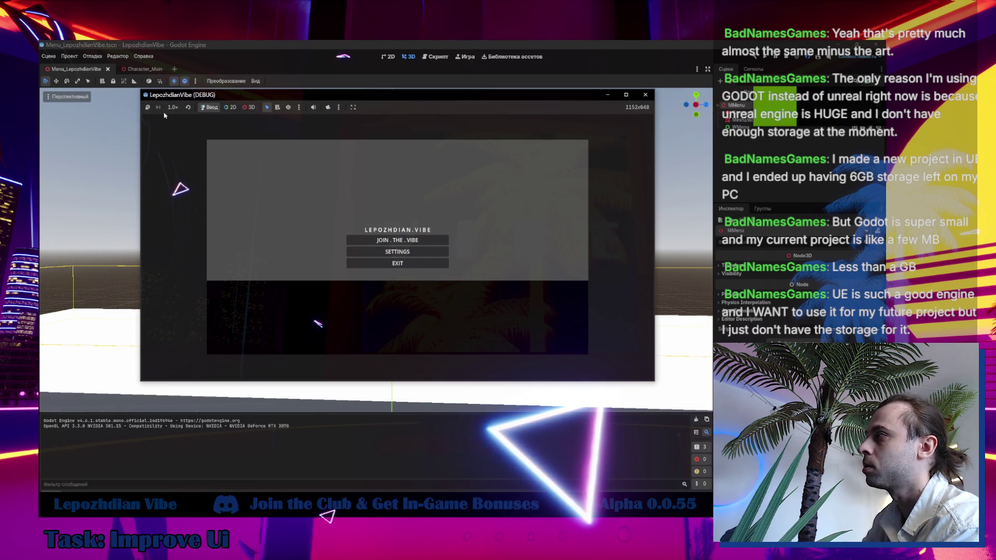
left_click(418, 268)
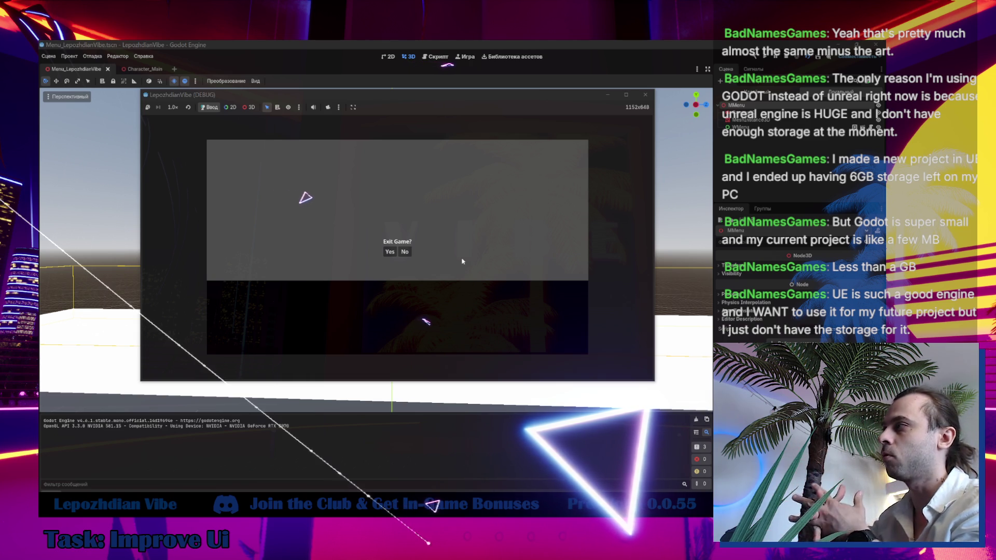
left_click(411, 252)
left_click(400, 259)
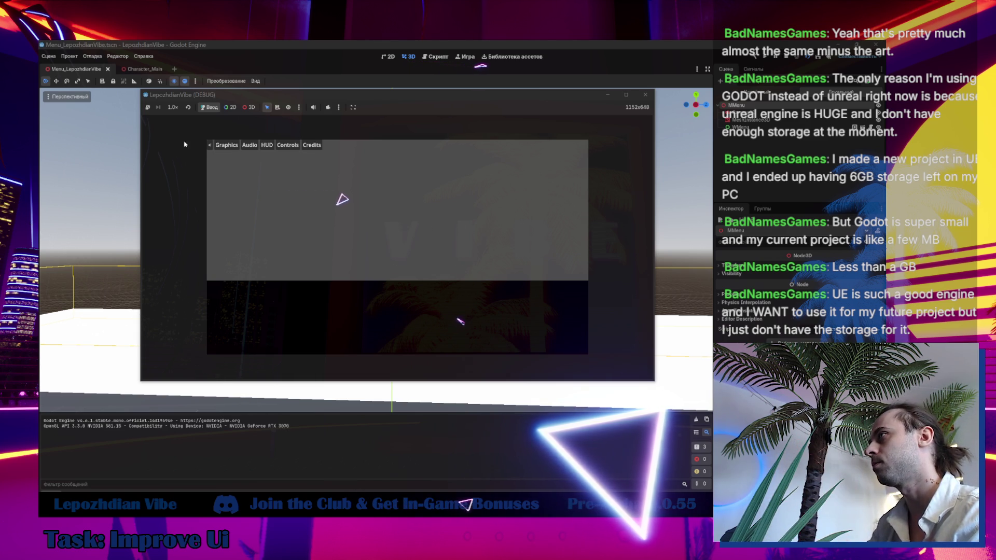
left_click(210, 147)
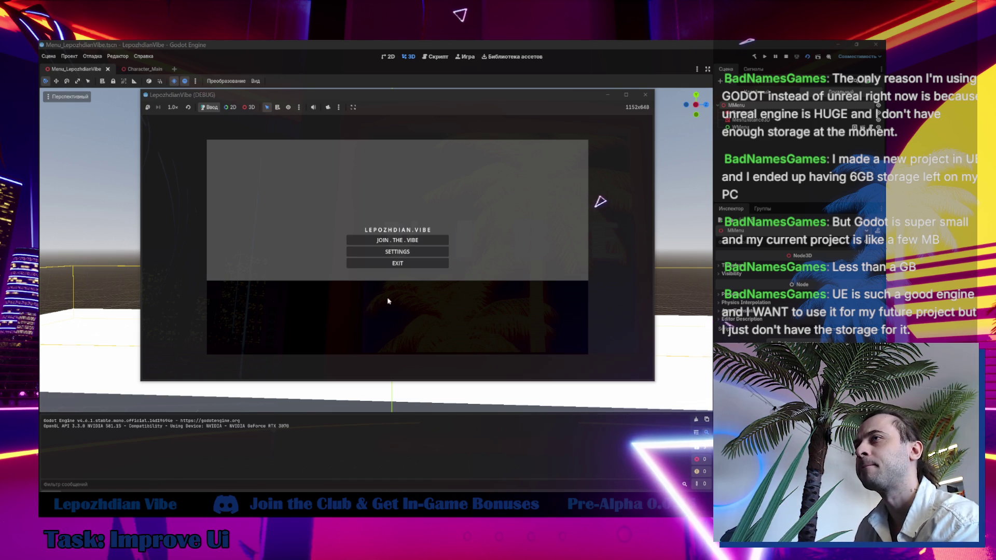
left_click(395, 264)
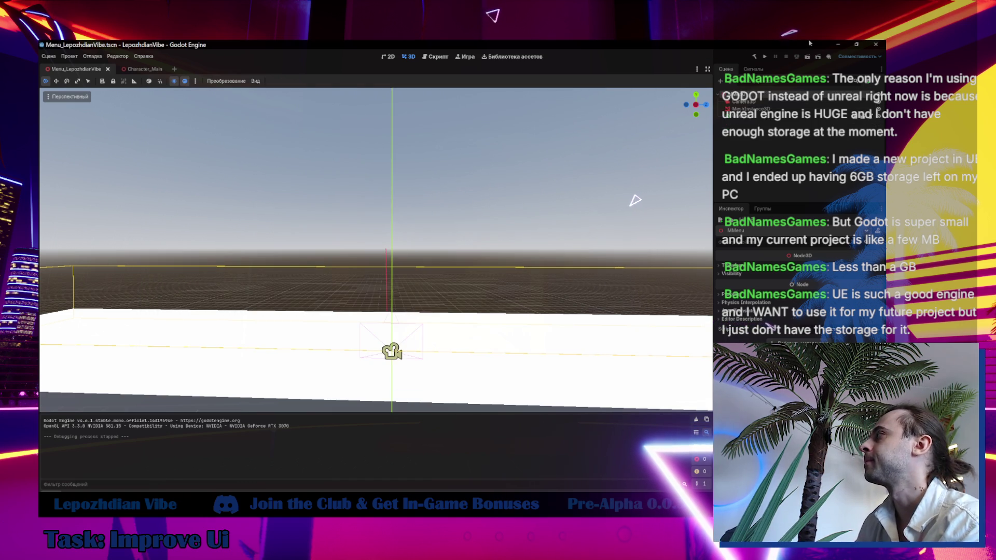
left_click(875, 45)
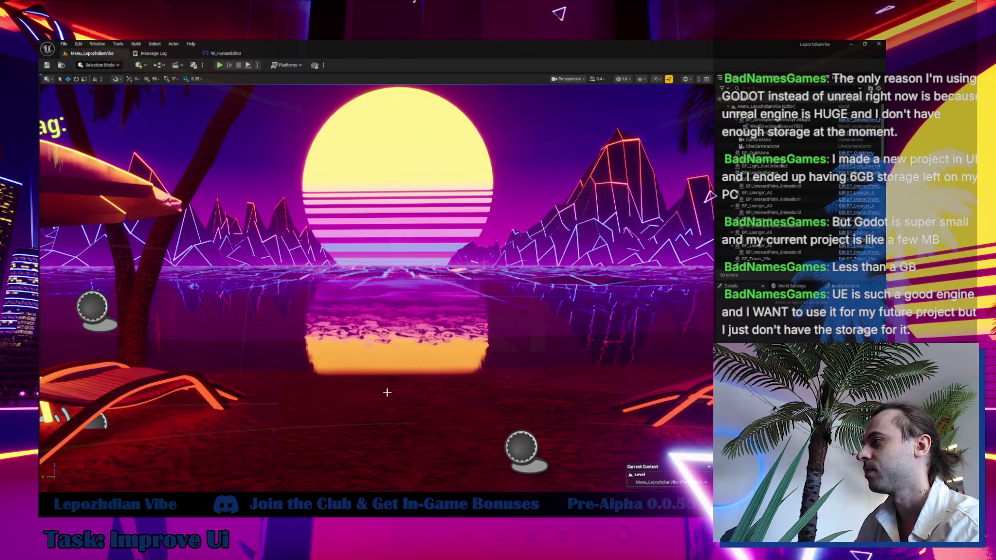
- Go to the W_HumanEditor widget blueprint and open its BlurLowerPanel animation timeline
left_click_drag(392, 387, 467, 363)
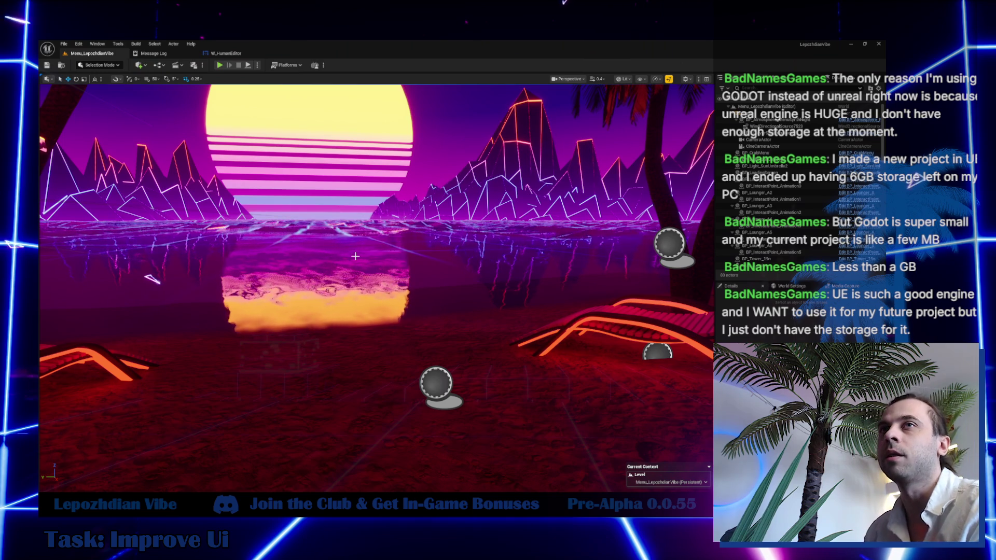
left_click(226, 53)
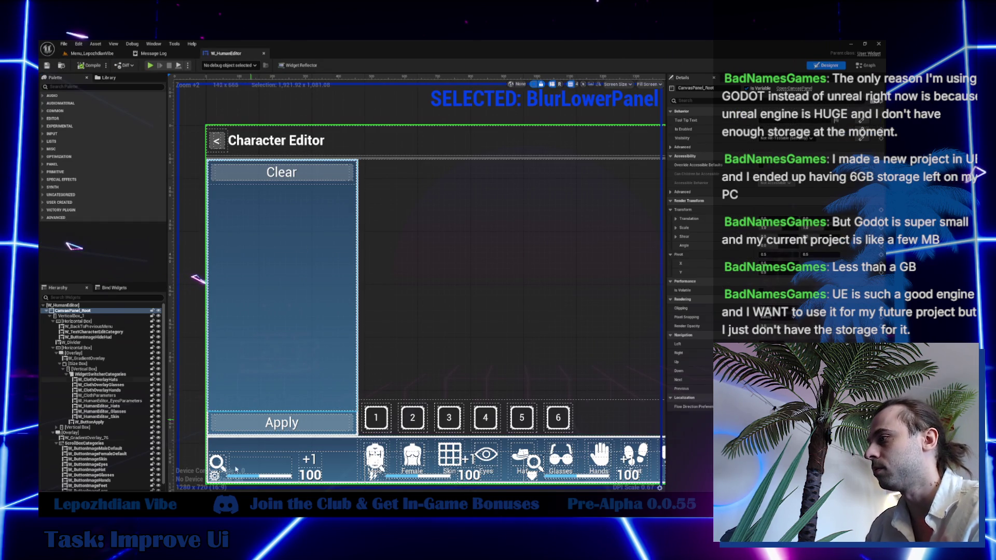
key("ctrl+space")
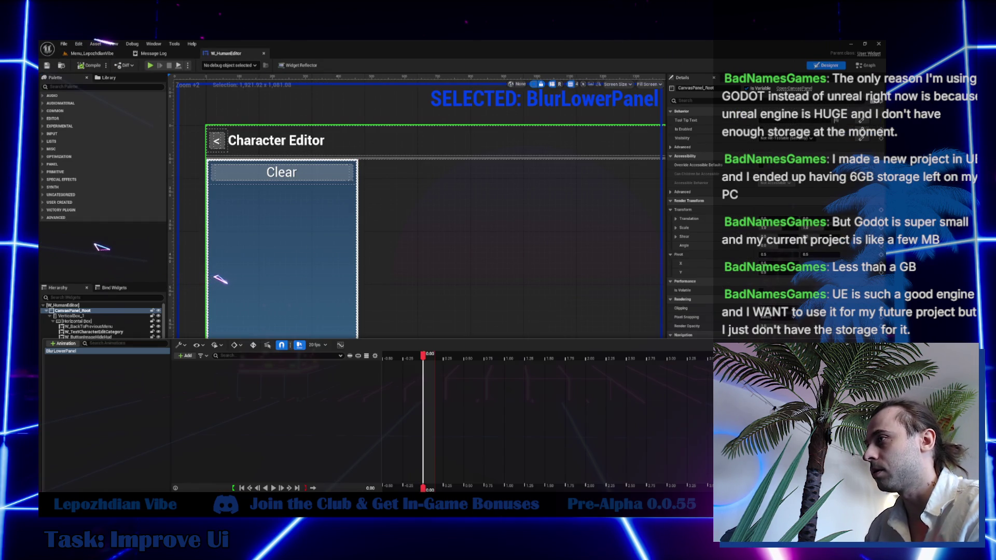
left_click(187, 357)
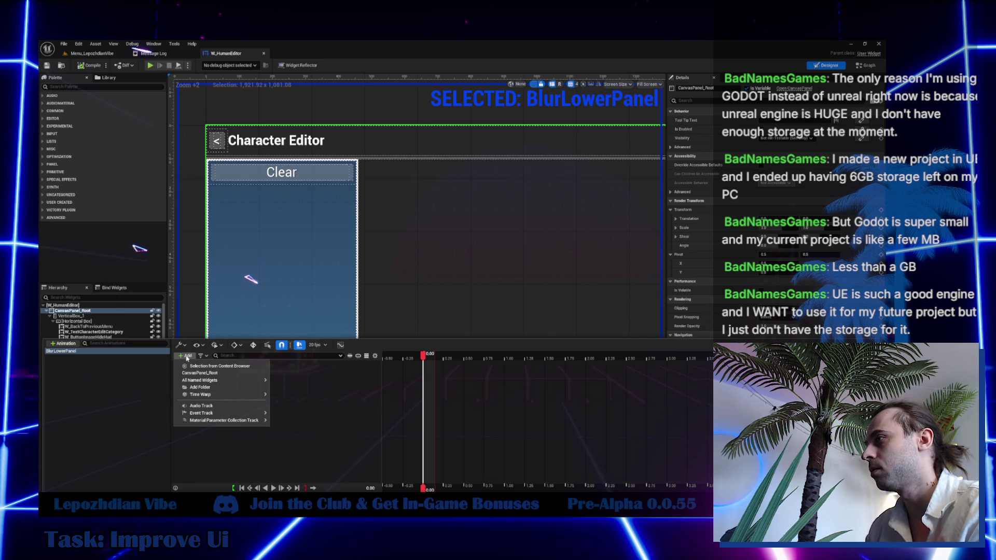
- Add a CanvasPanel_Root Render Opacity track to BlurLowerPanel and move the playhead to 0.15 s
left_click(207, 373)
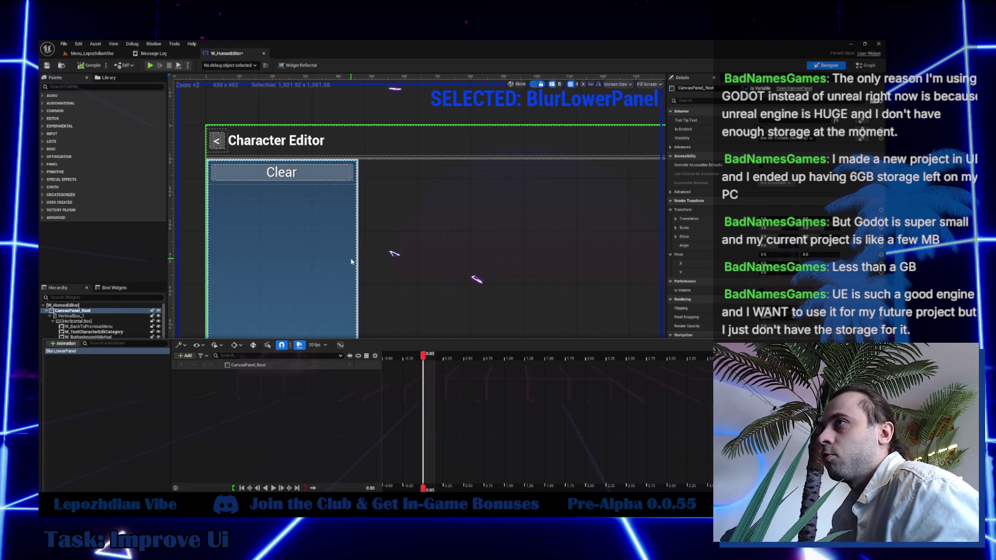
left_click(349, 364)
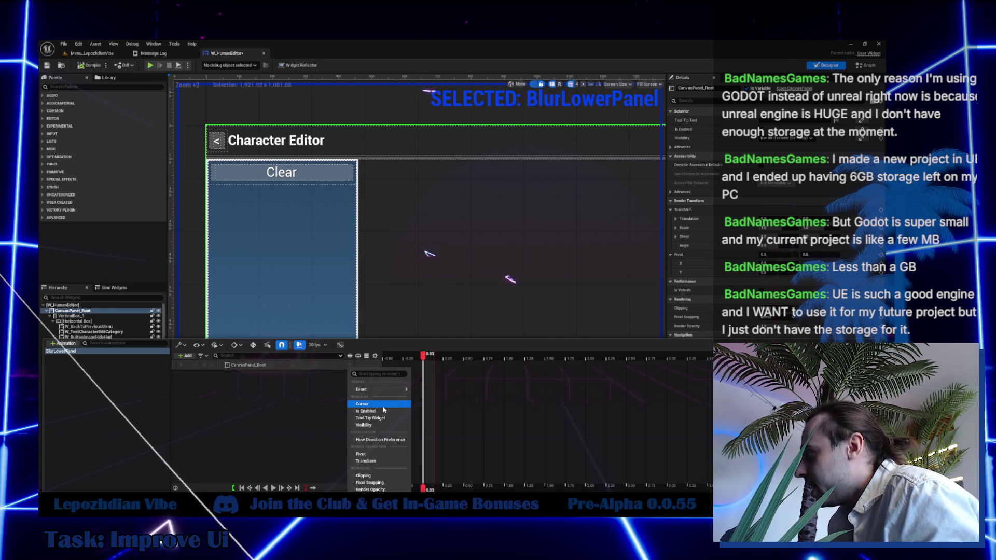
left_click(379, 490)
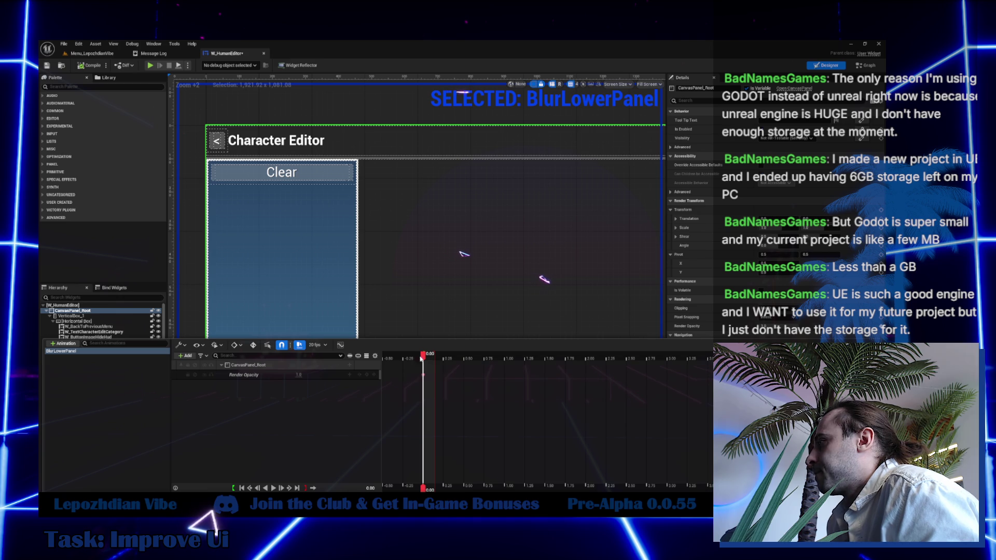
left_click_drag(423, 356, 435, 359)
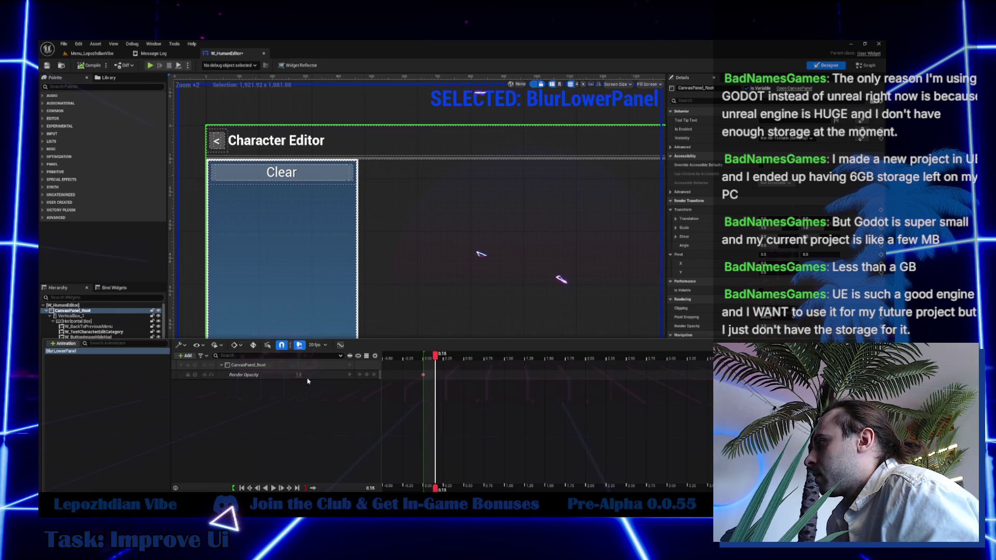
- Key CanvasPanel_Root's Render Opacity down to a low value at 0.15 seconds
left_click(375, 375)
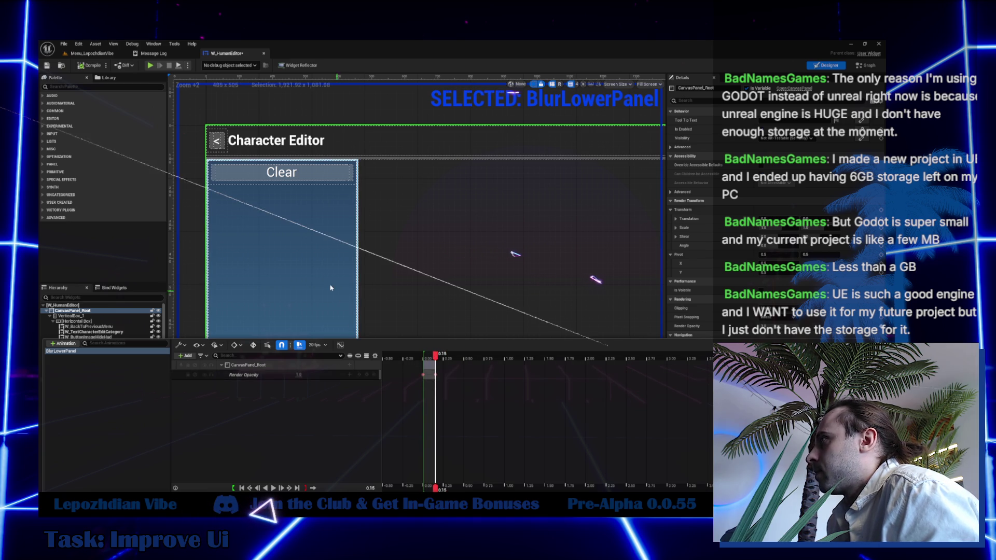
key("ctrl+space")
key("ctrl+space")
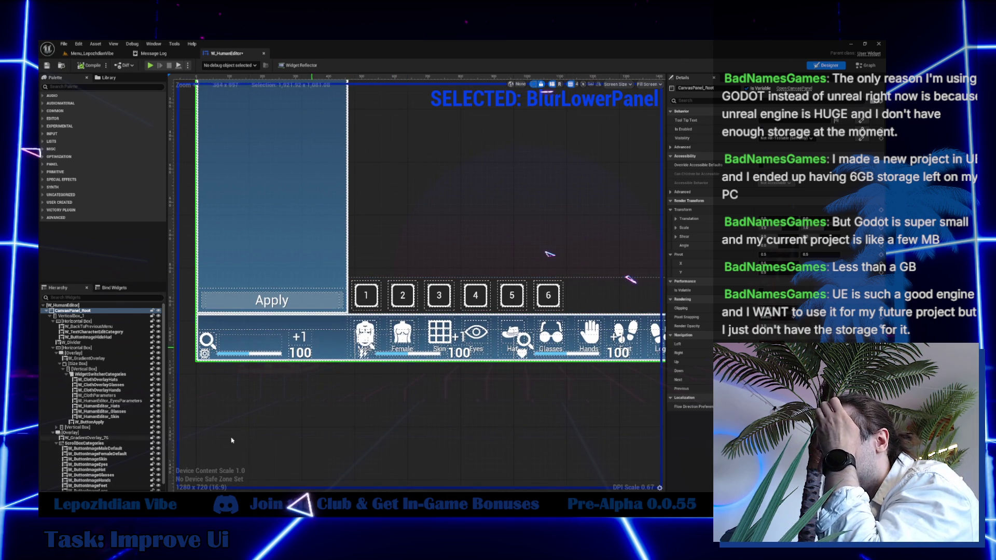
key("ctrl+shift+space")
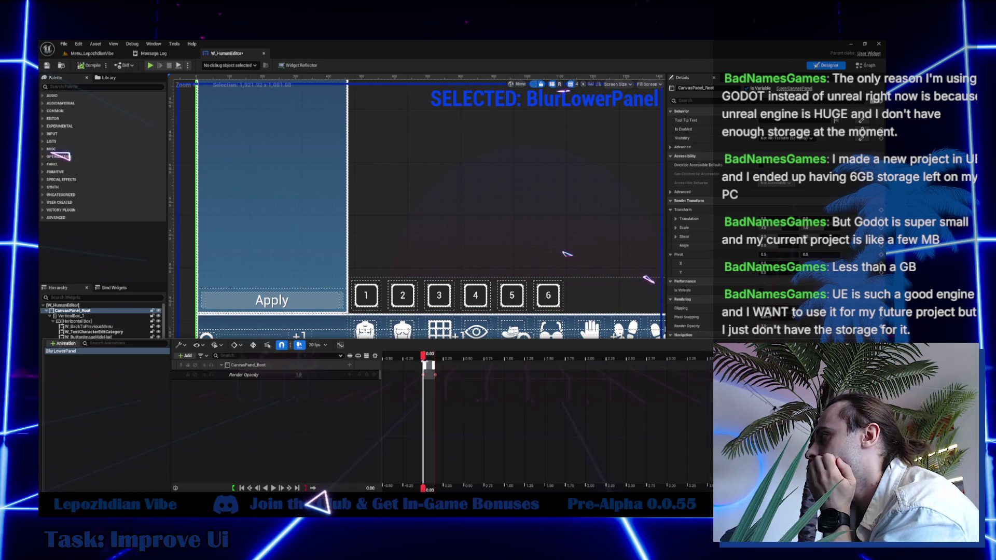
left_click_drag(424, 356, 435, 362)
left_click_drag(299, 375, 273, 374)
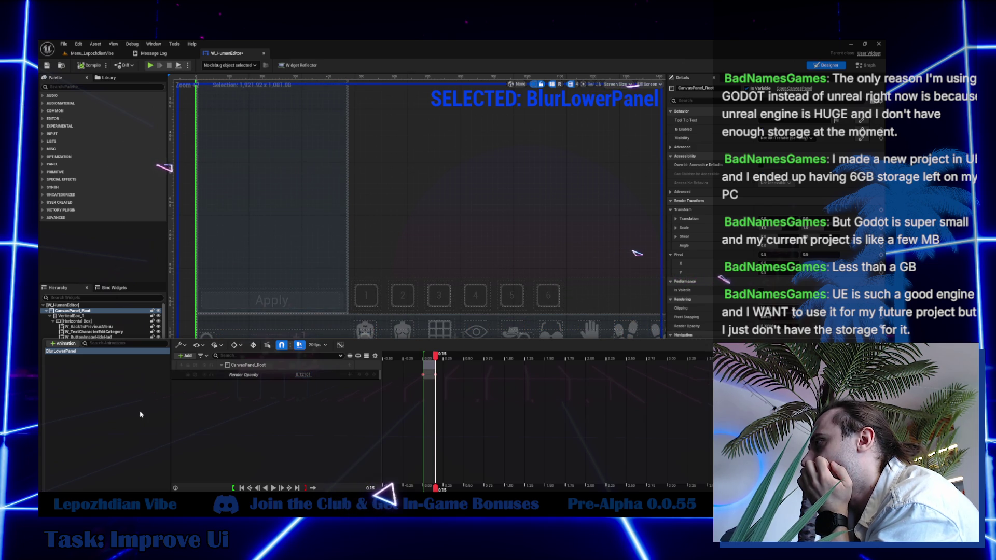
left_click(303, 374)
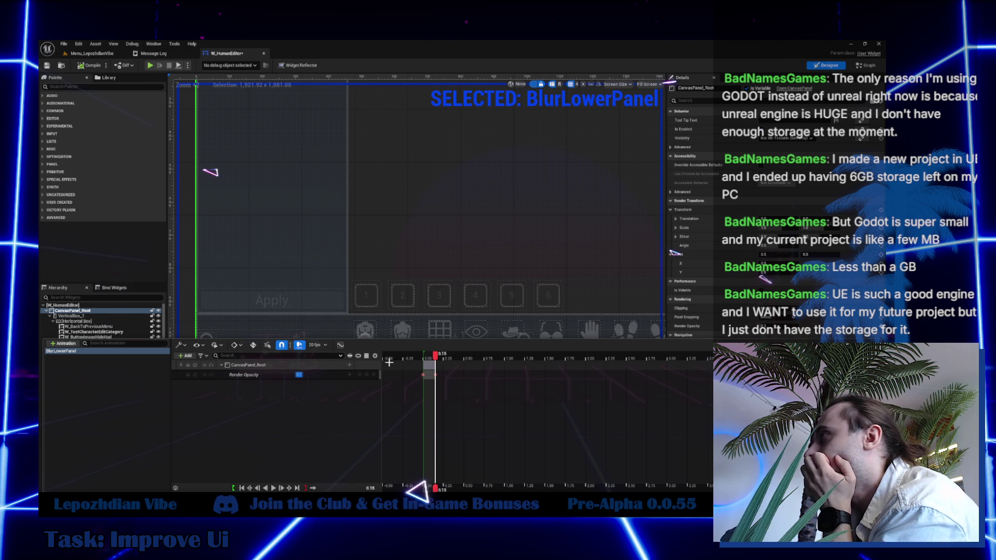
left_click(81, 66)
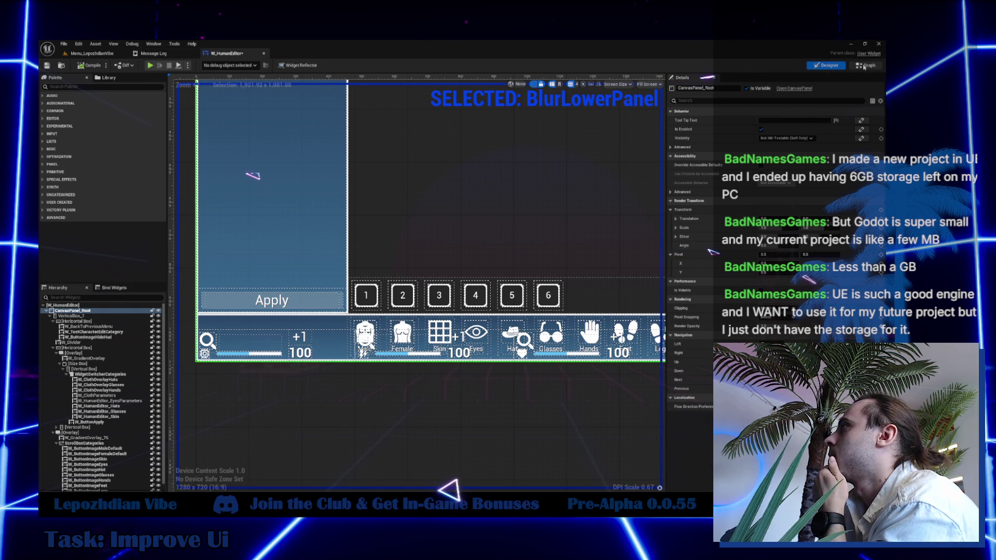
left_click(863, 67)
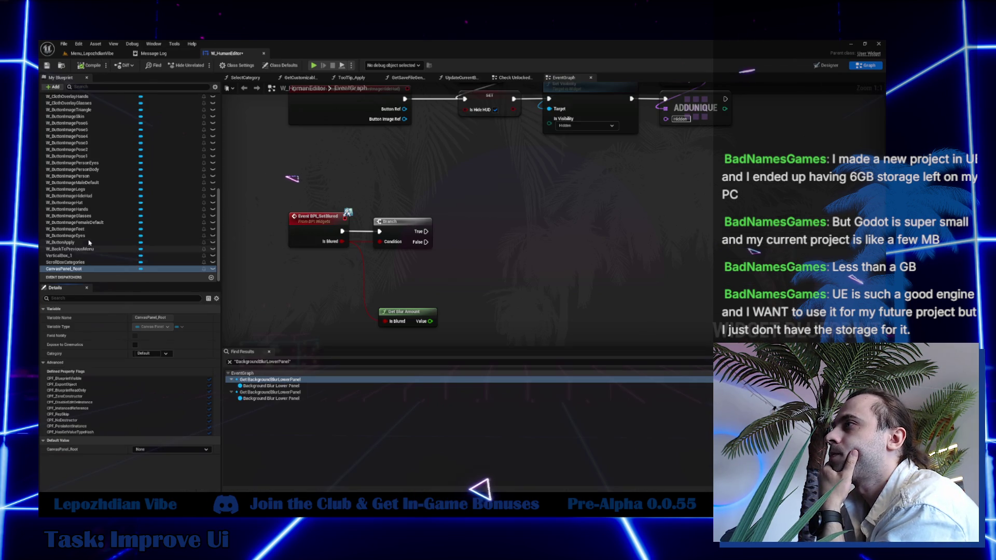
- Bring BlurLowerPanel into the Event Graph as a getter and add a Play Animation Forward node
scroll(78, 218, "up", 15)
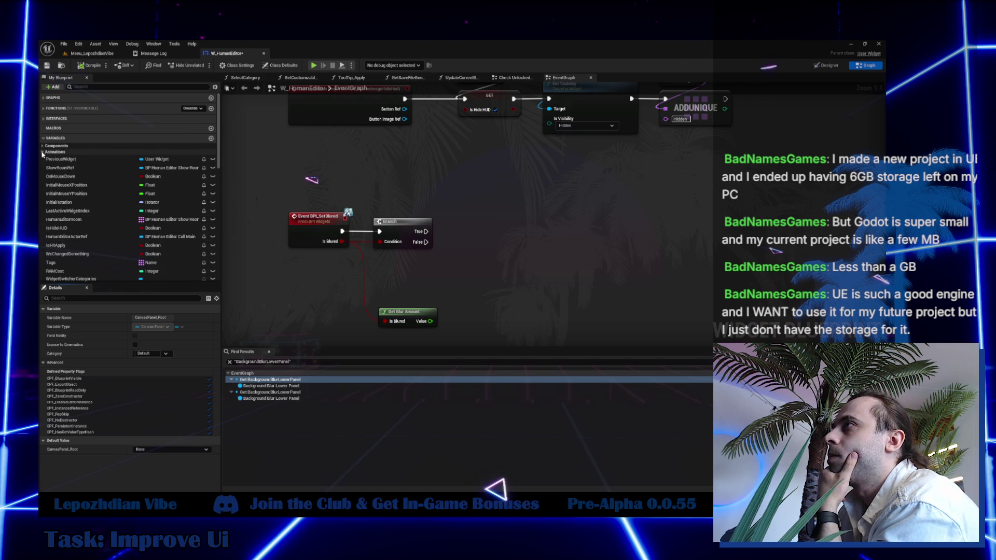
left_click(43, 152)
left_click(64, 157)
left_click_drag(63, 158, 446, 205)
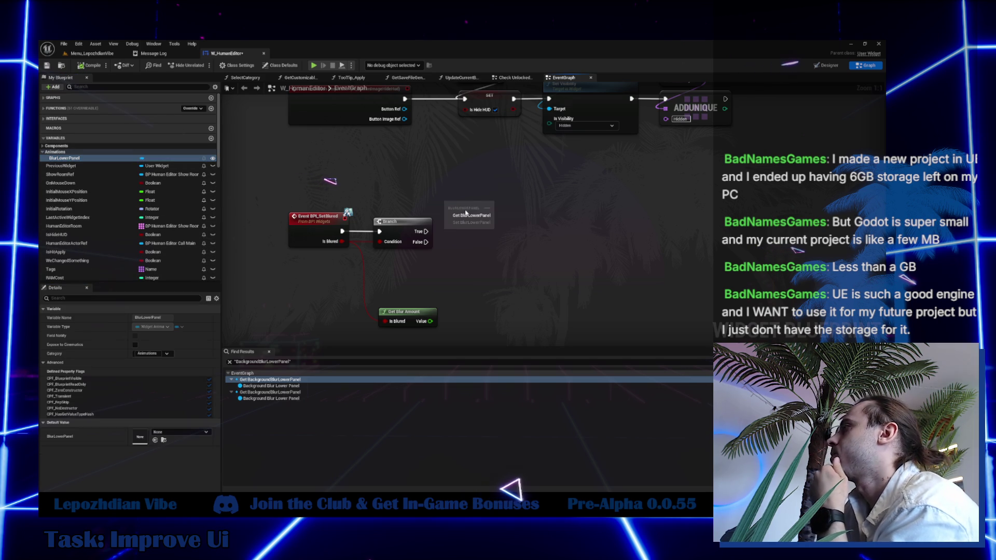
left_click(465, 209)
mouse_move(483, 202)
left_mouse_down()
mouse_move(552, 206)
mouse_move(544, 207)
left_mouse_up()
type("pla")
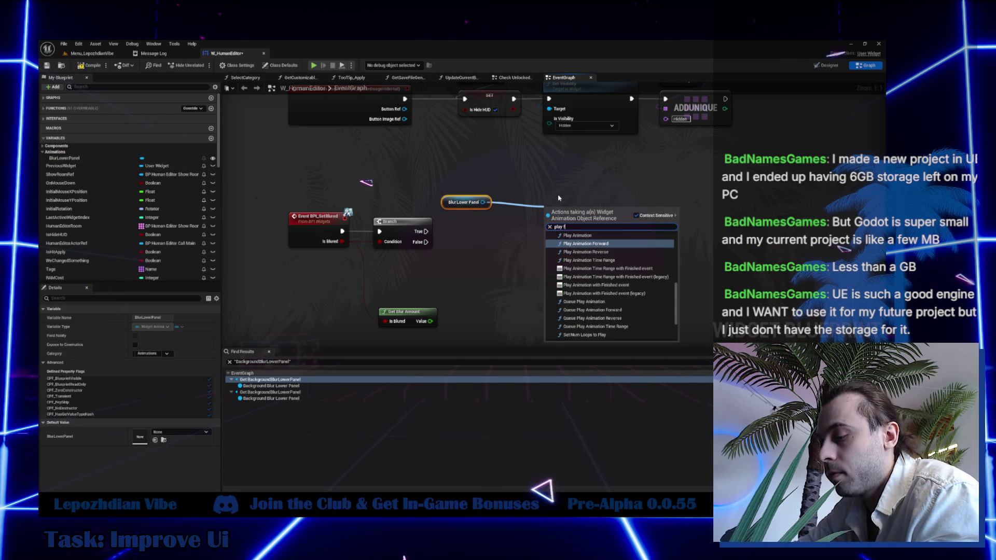
type("y forw")
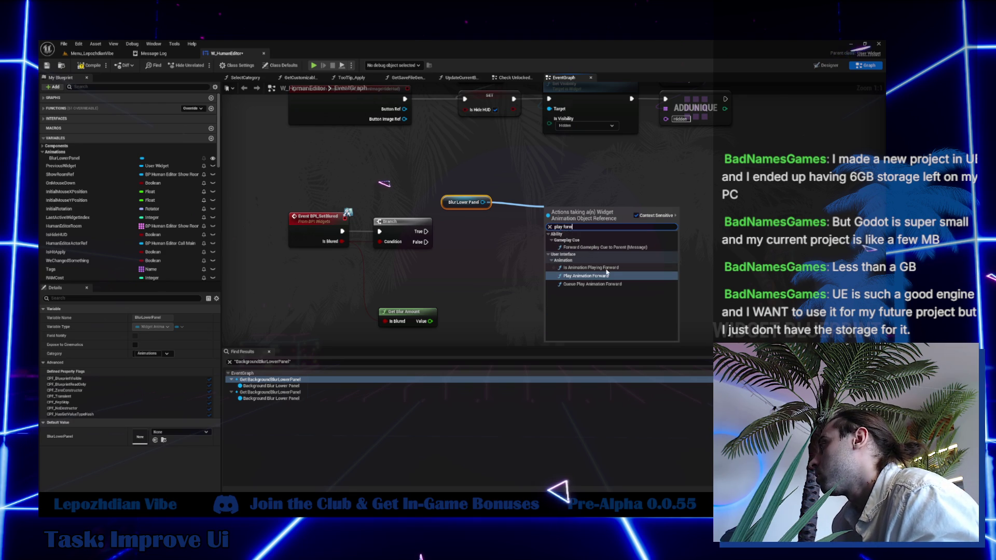
key("Return")
left_click_drag(488, 232, 493, 231)
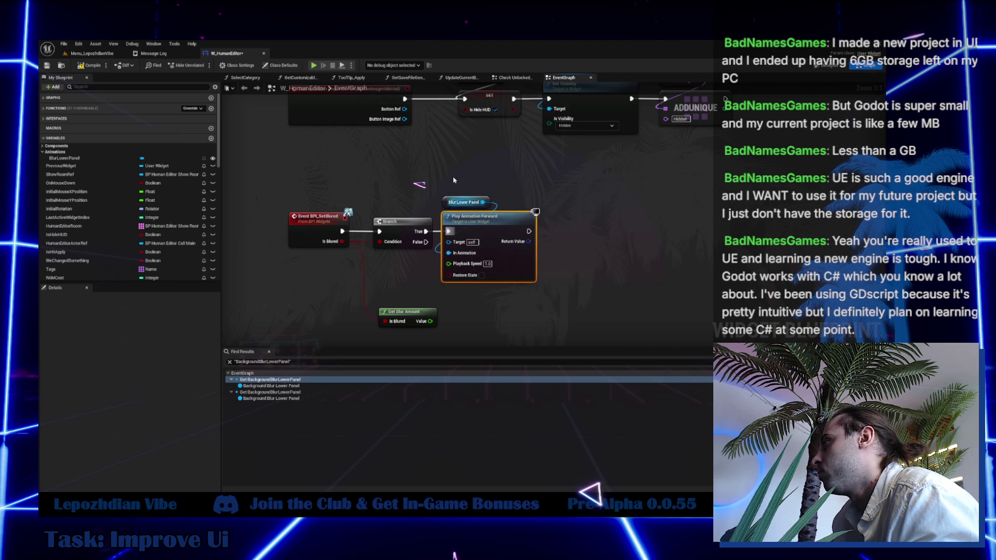
mouse_move(453, 197)
left_mouse_down()
mouse_move(523, 203)
mouse_move(389, 207)
mouse_move(436, 197)
left_mouse_up()
- Add a second Play Animation node for Blur Lower Panel, driven by the Branch's False output
type("back")
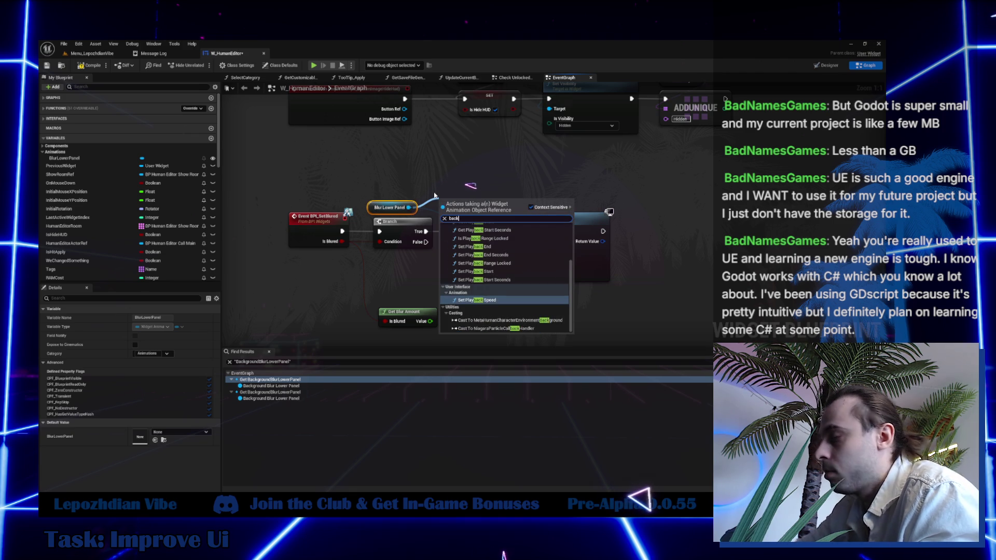
type("w")
key("BackSpace")
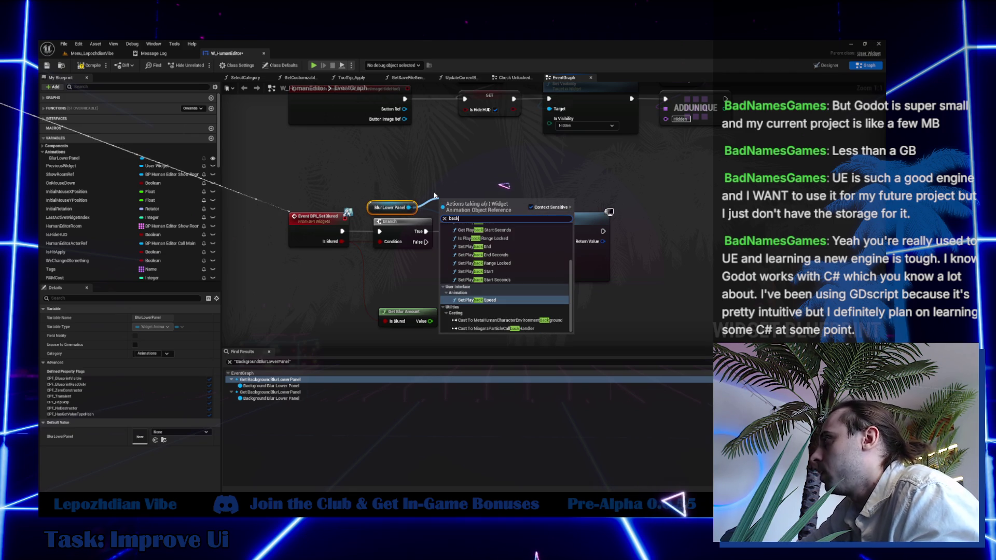
key("BackSpace")
key("BackSpace")
key("BackSpace")
type("play")
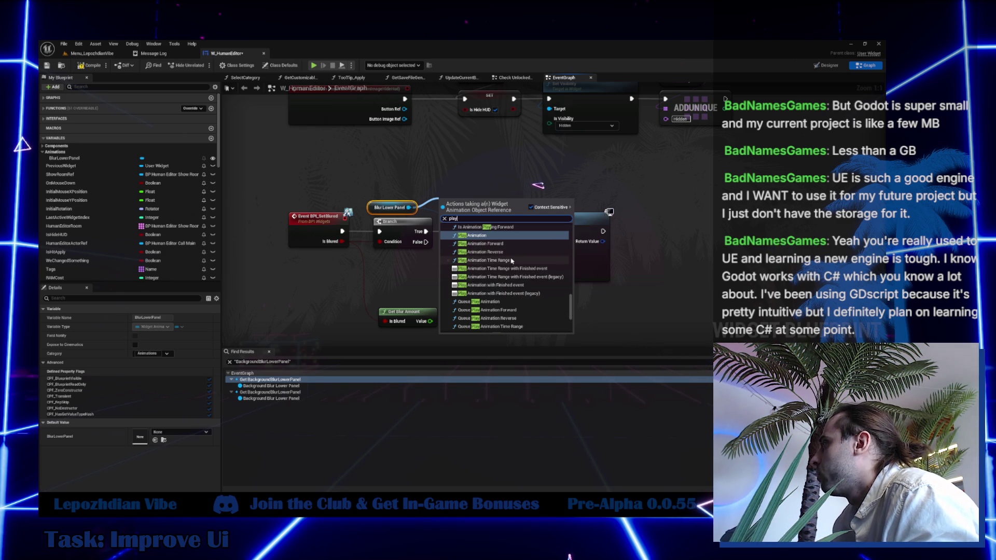
left_click(498, 243)
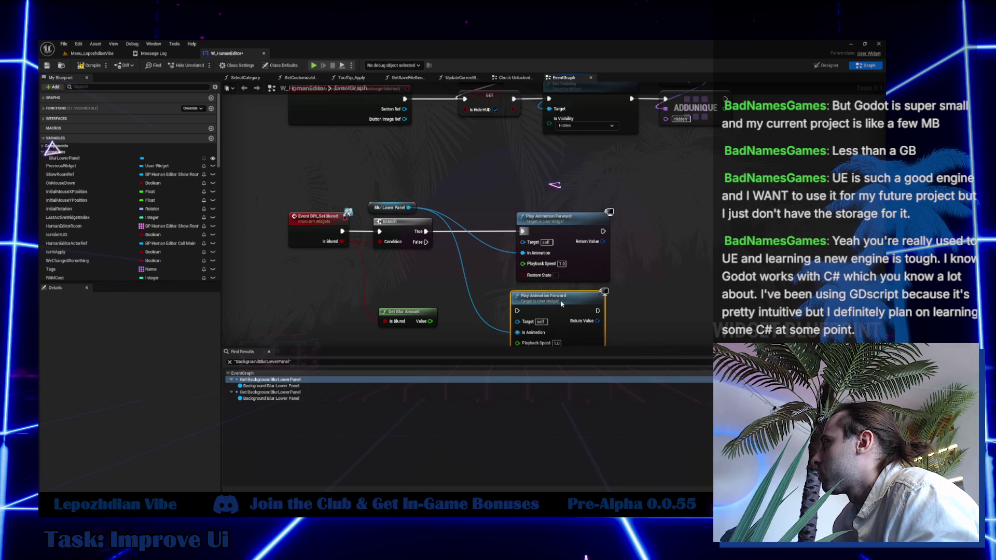
left_click_drag(425, 242, 523, 311)
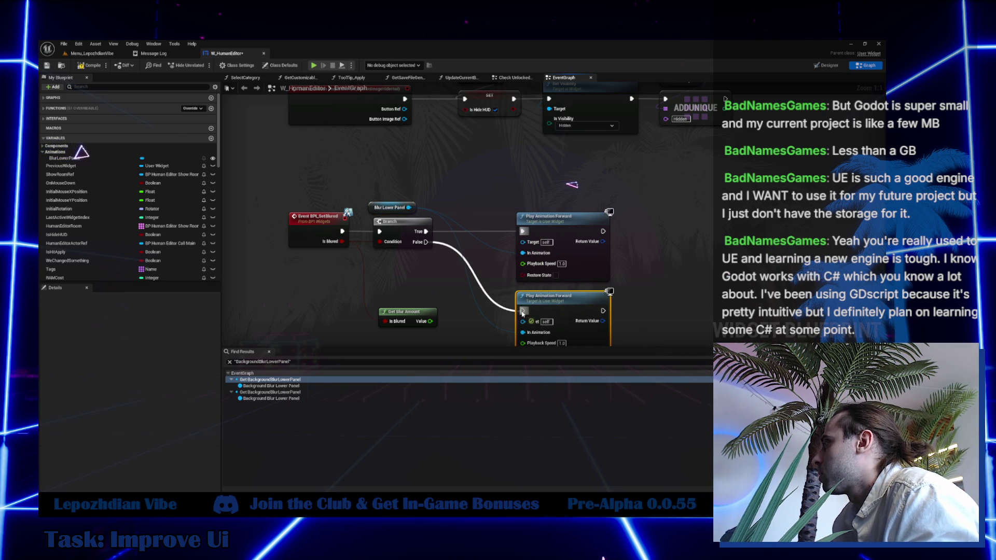
mouse_move(370, 208)
left_mouse_down()
mouse_move(521, 185)
mouse_move(515, 207)
left_mouse_up()
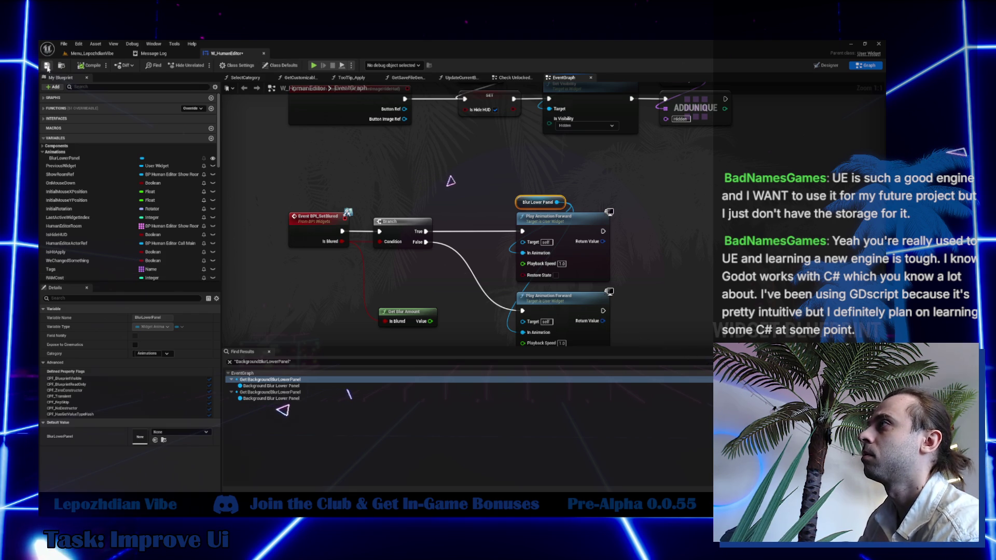
- Save all modified assets with File > Save All
left_click(94, 54)
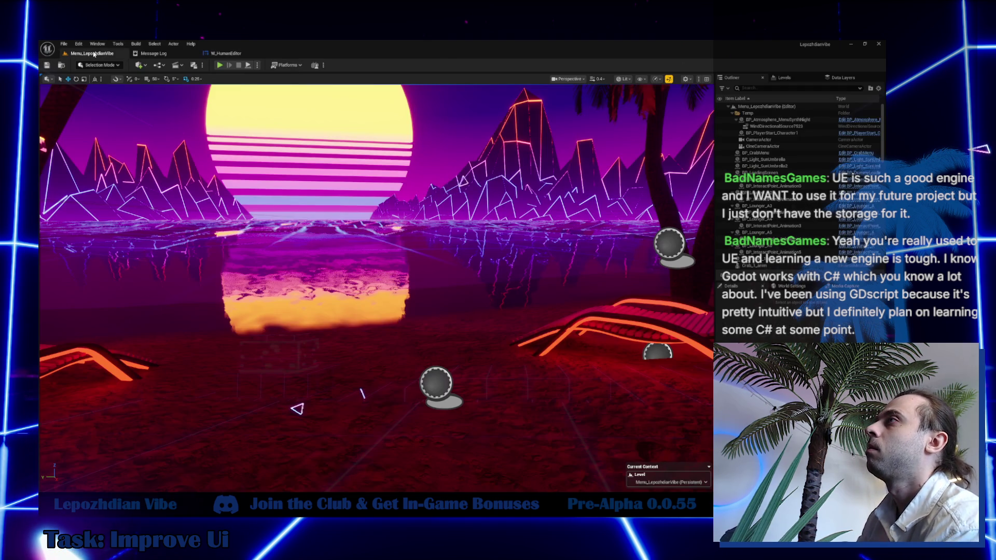
left_click(63, 44)
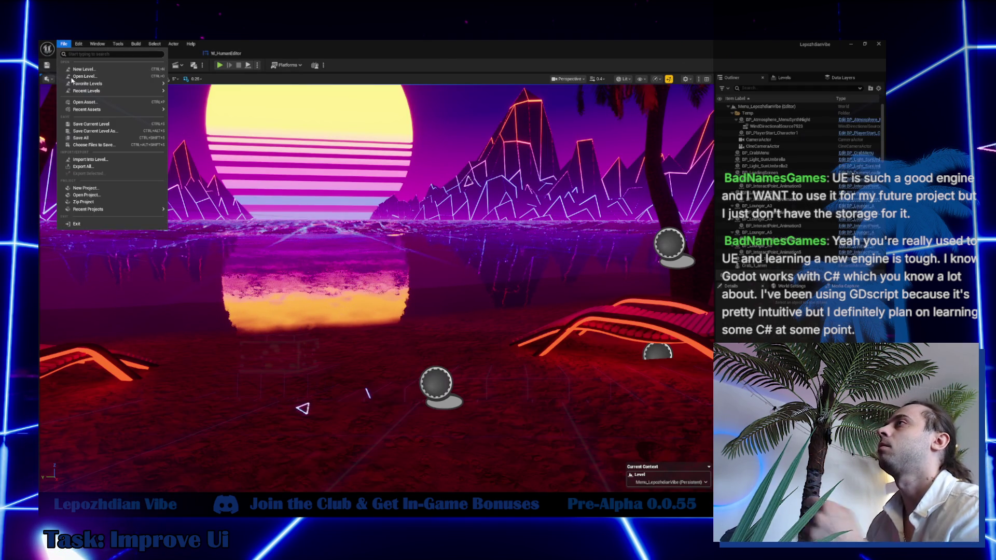
left_click(81, 138)
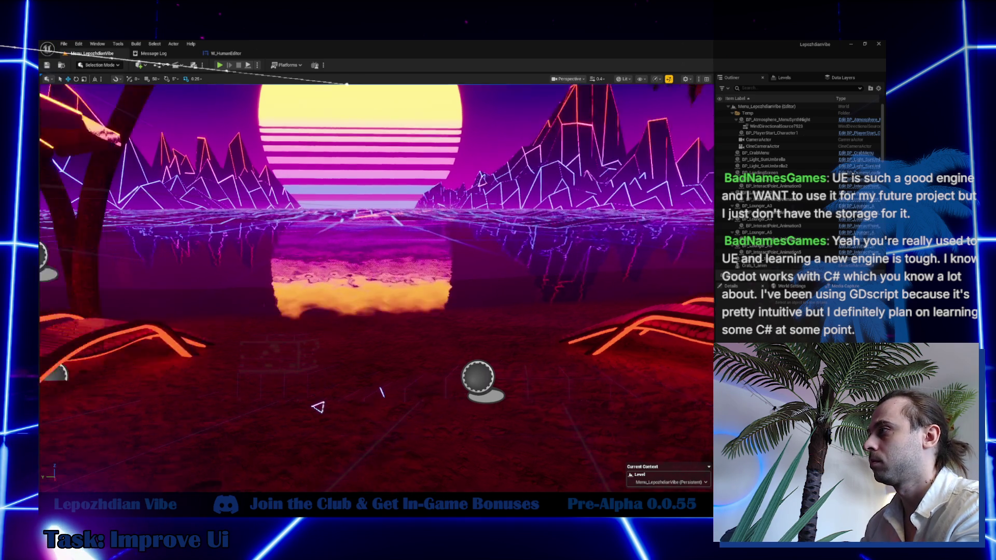
- Load the VibeCity level from Maps > SandBox and start a Play in Editor session
key("ctrl+space")
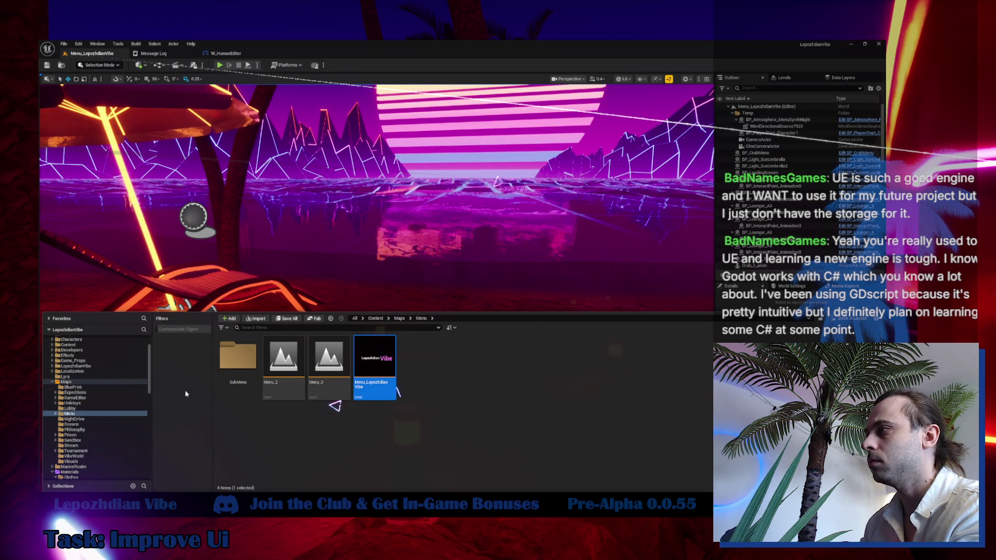
left_click(89, 440)
left_click(512, 367)
double_click(512, 366)
double_click(375, 363)
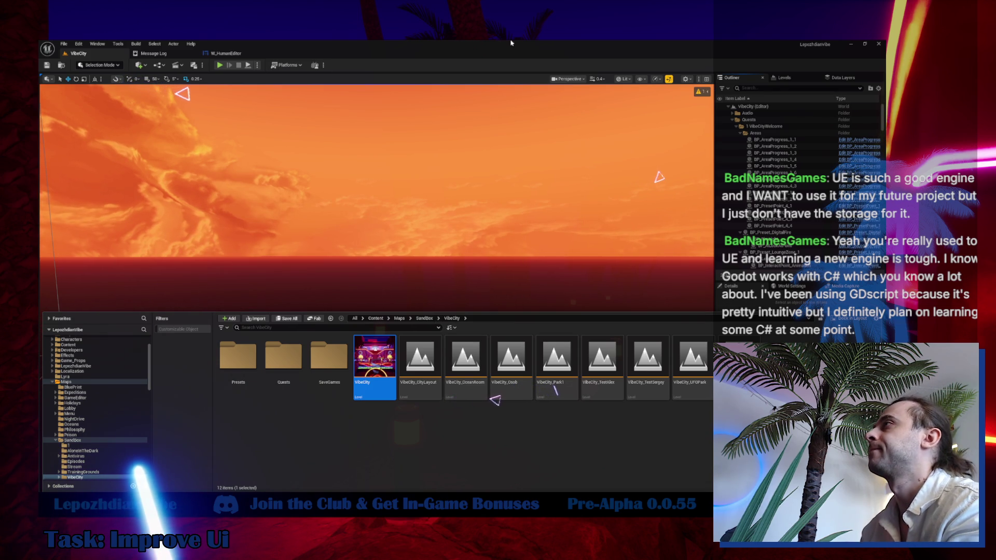
left_click(220, 65)
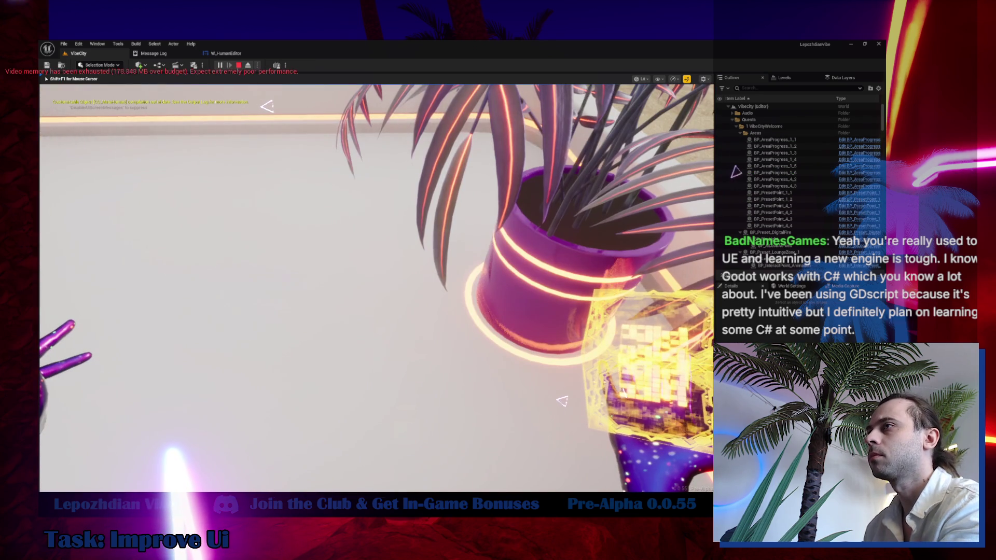
- In the play session, walk into the portal and interact to reach the Character Editor
left_click(377, 288)
mouse_move(377, 288)
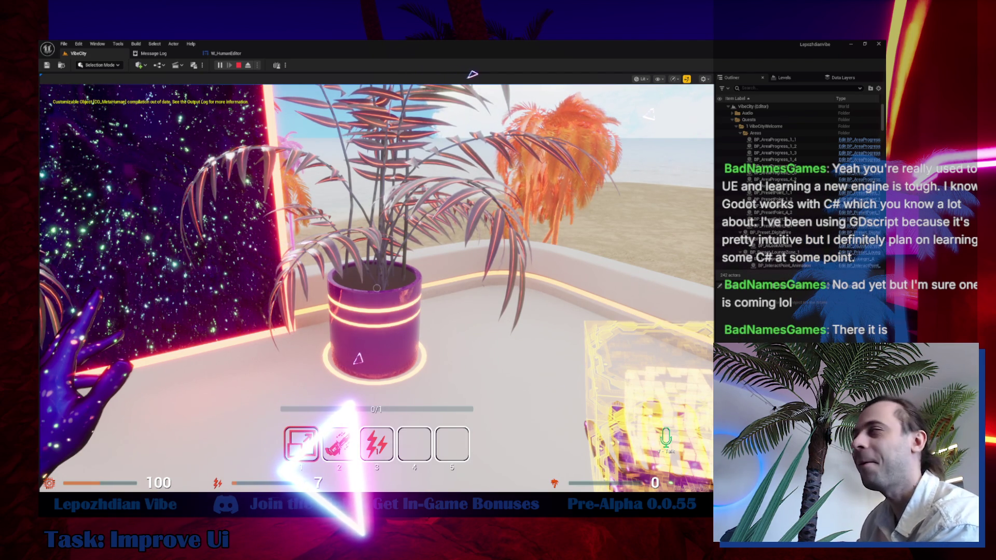
left_click(334, 306)
key("w")
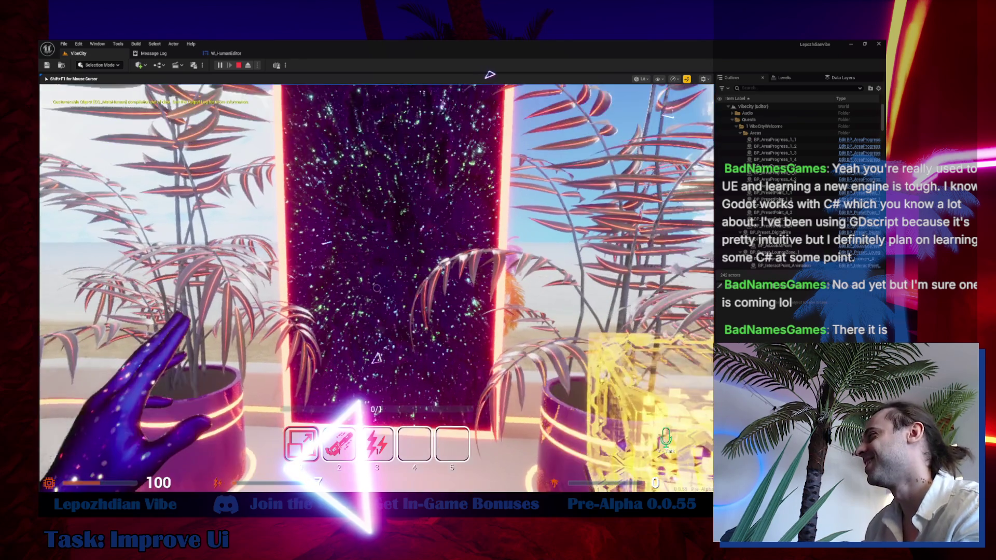
key("f")
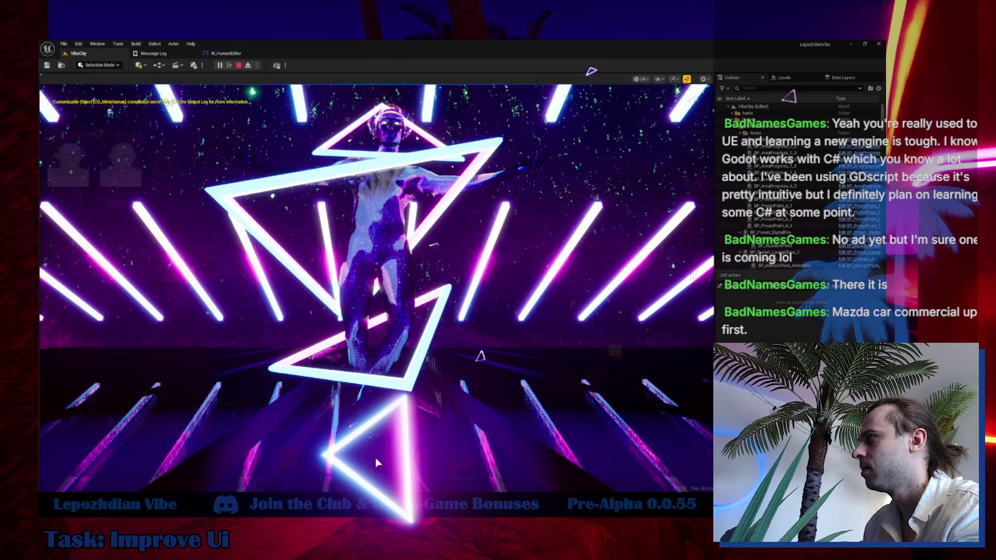
- Open Set Own Vibe, then open and cancel the Custom HUD Color picker
left_click(82, 143)
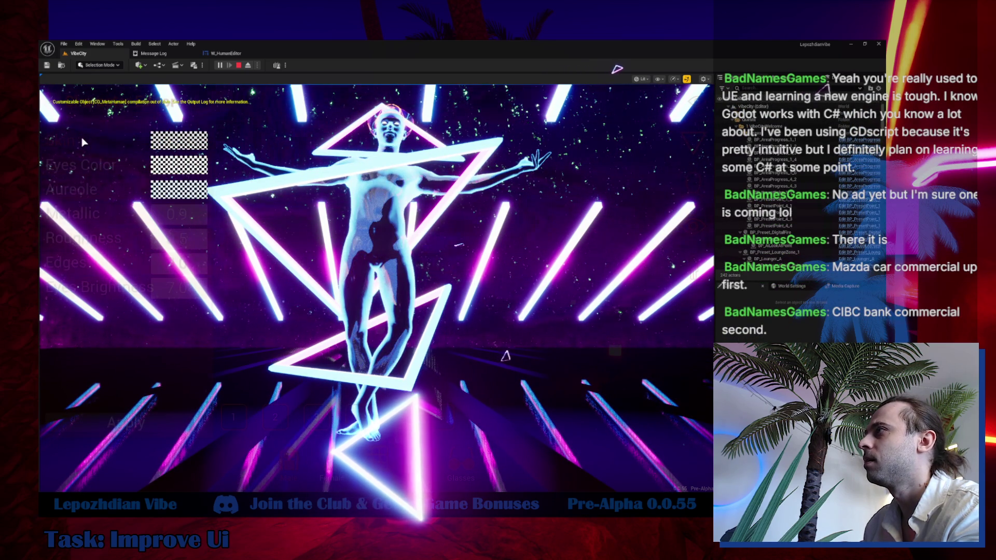
left_click(188, 191)
left_click(625, 384)
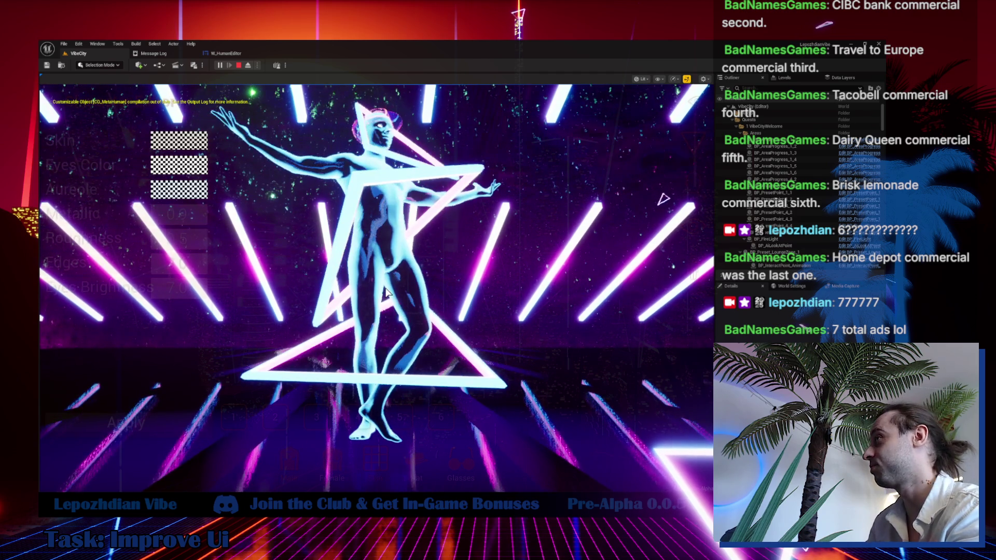
left_click(226, 53)
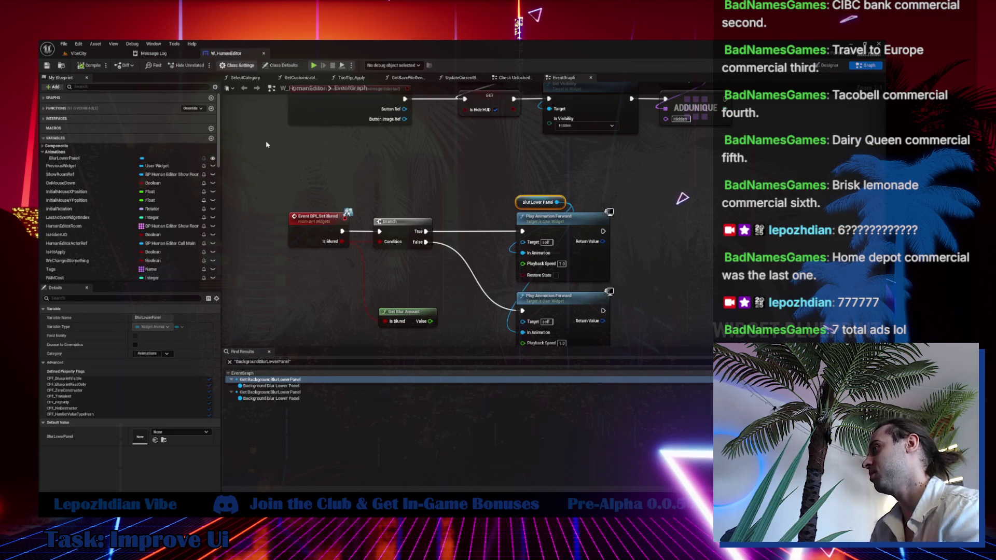
right_click(311, 227)
mouse_move(353, 302)
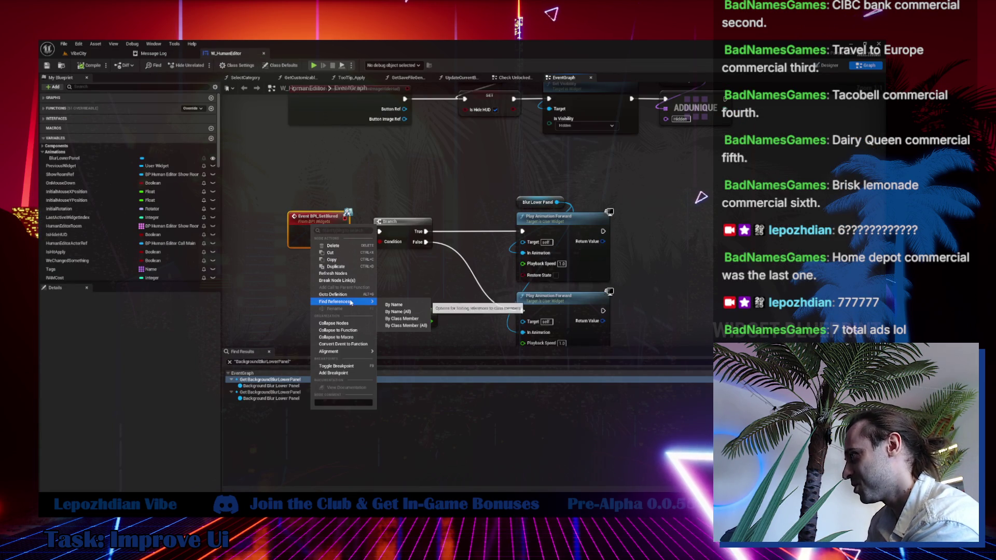
left_click(394, 305)
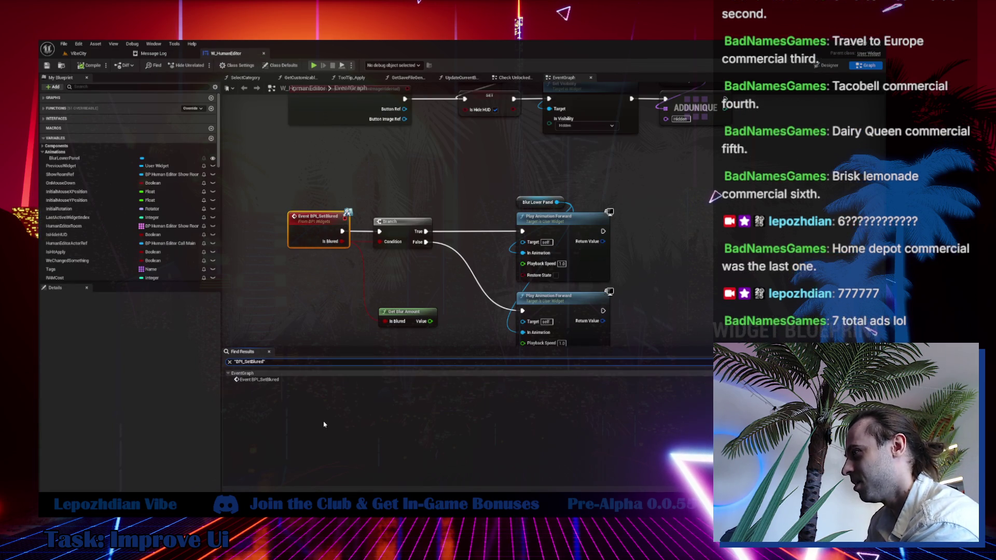
left_click(286, 381)
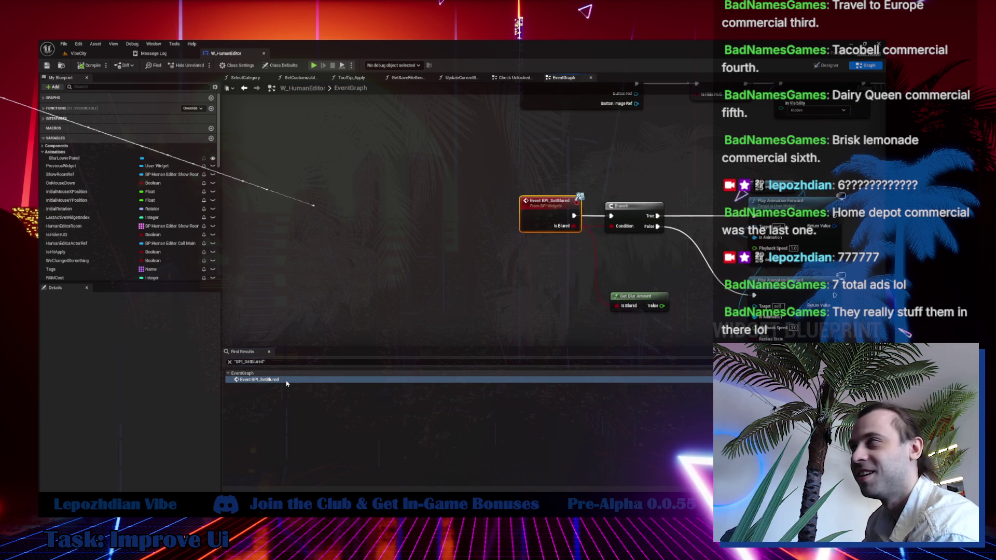
left_click(639, 301)
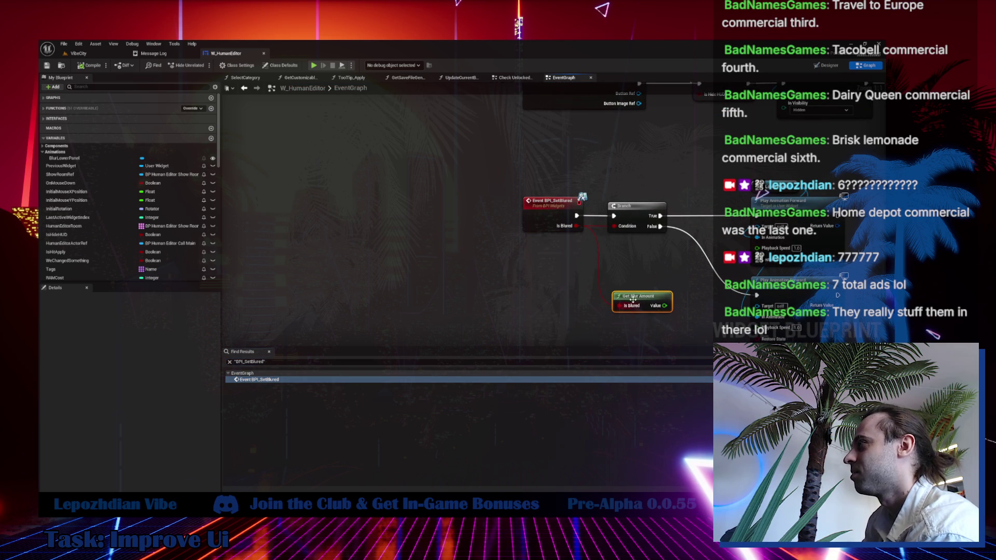
left_click_drag(552, 302, 395, 295)
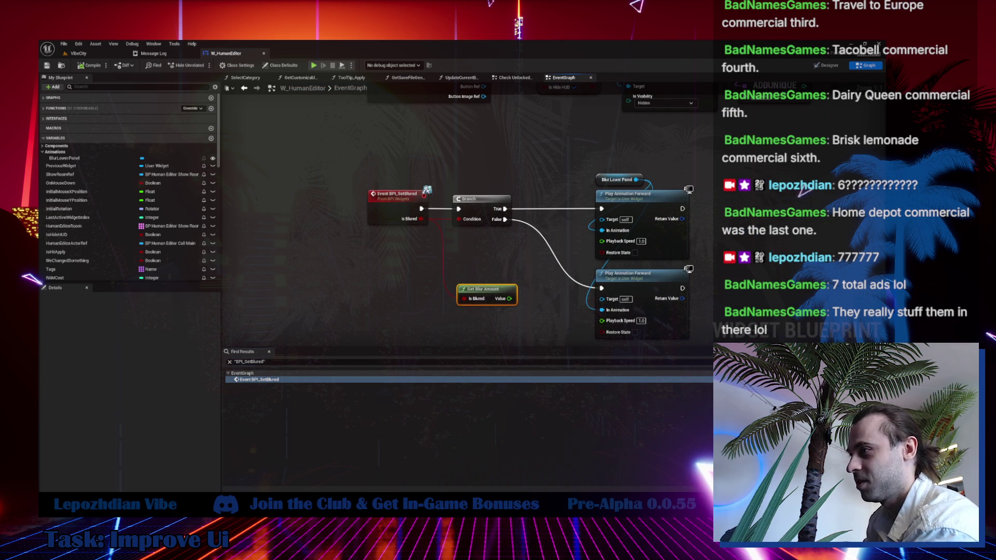
key("ctrl+space")
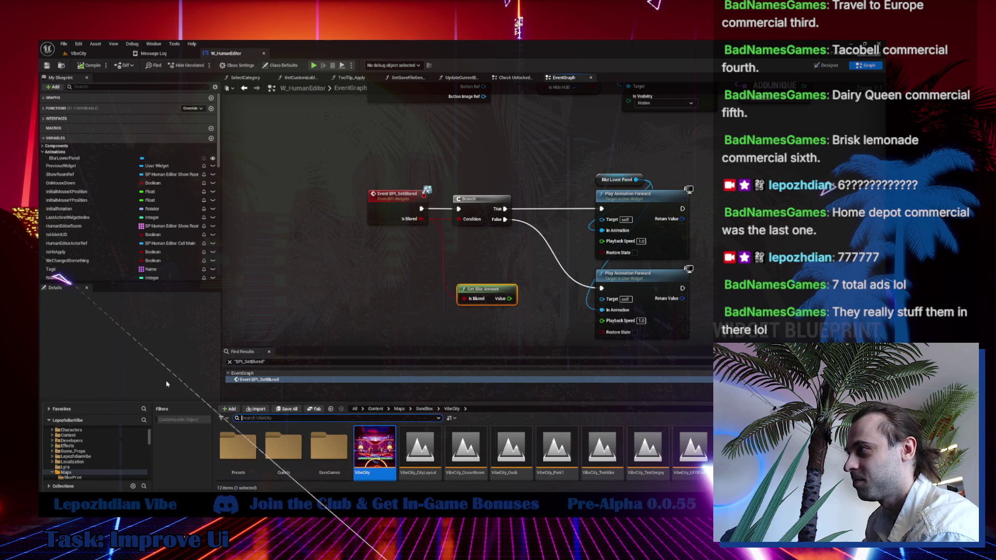
left_click(144, 356)
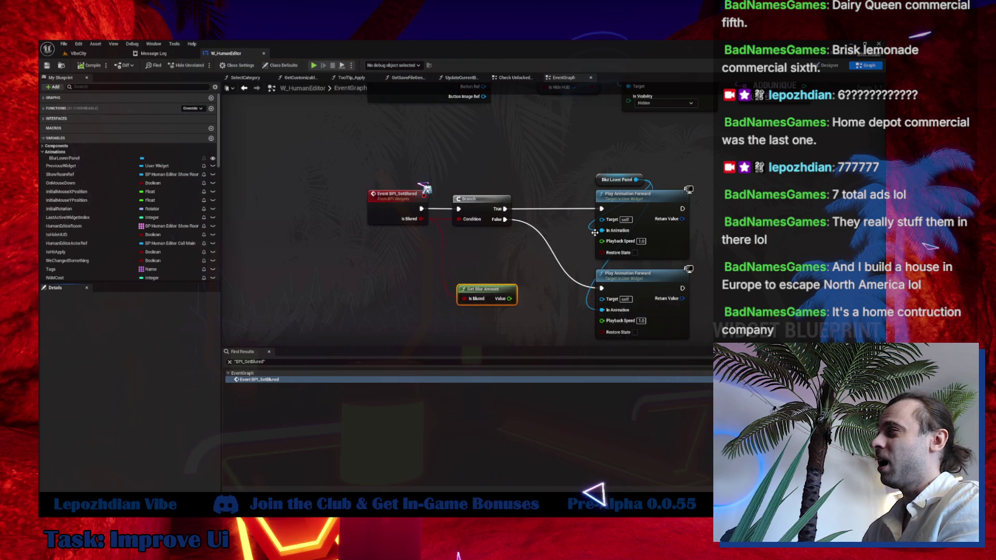
left_click_drag(594, 233, 504, 229)
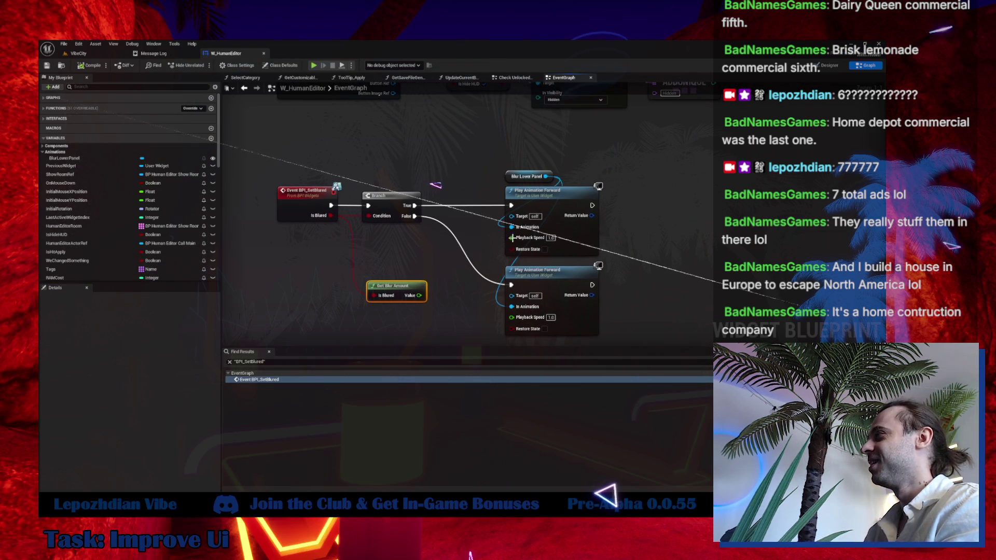
left_click_drag(546, 176, 627, 170)
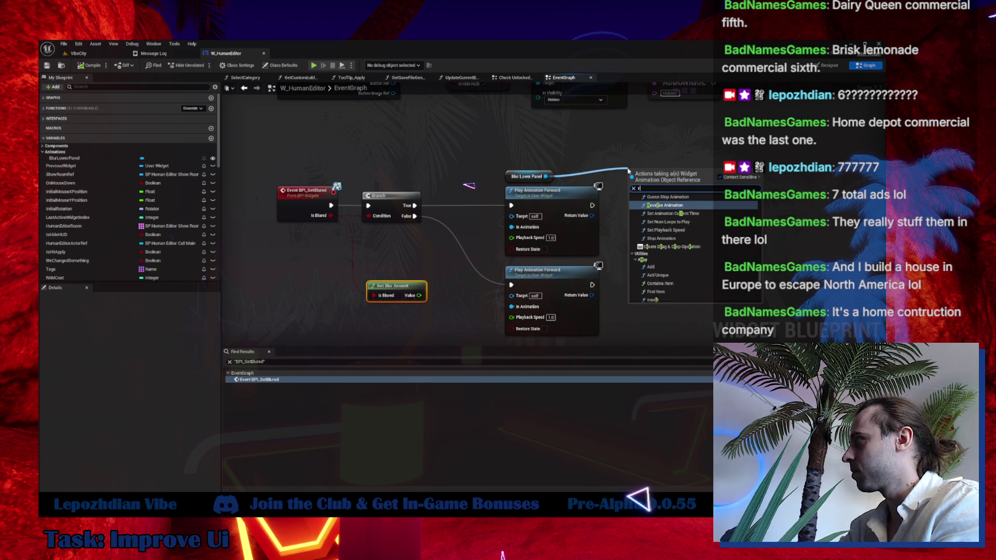
- Add a Play Animation Reverse node for Blur Lower Panel, fed by the Branch's False exec
type("play")
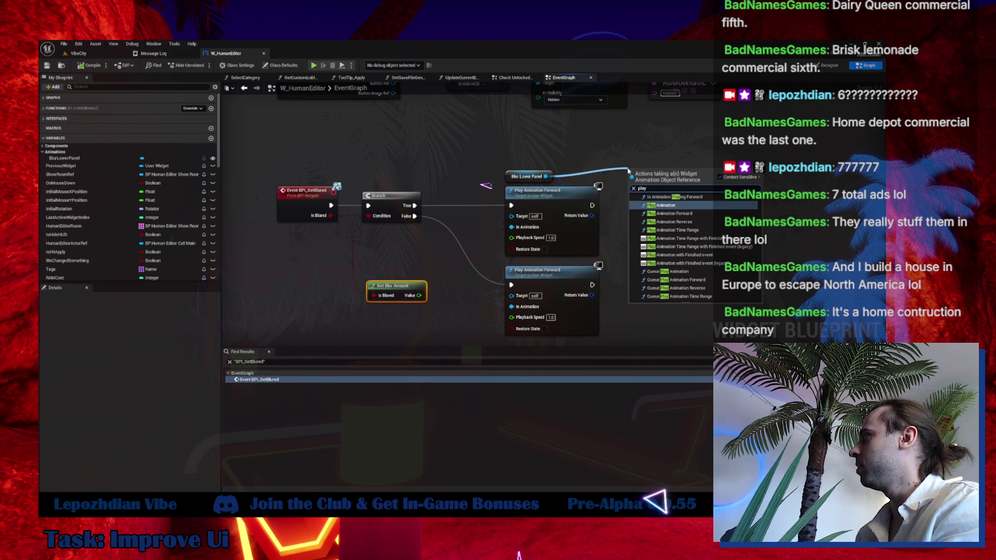
left_click(695, 222)
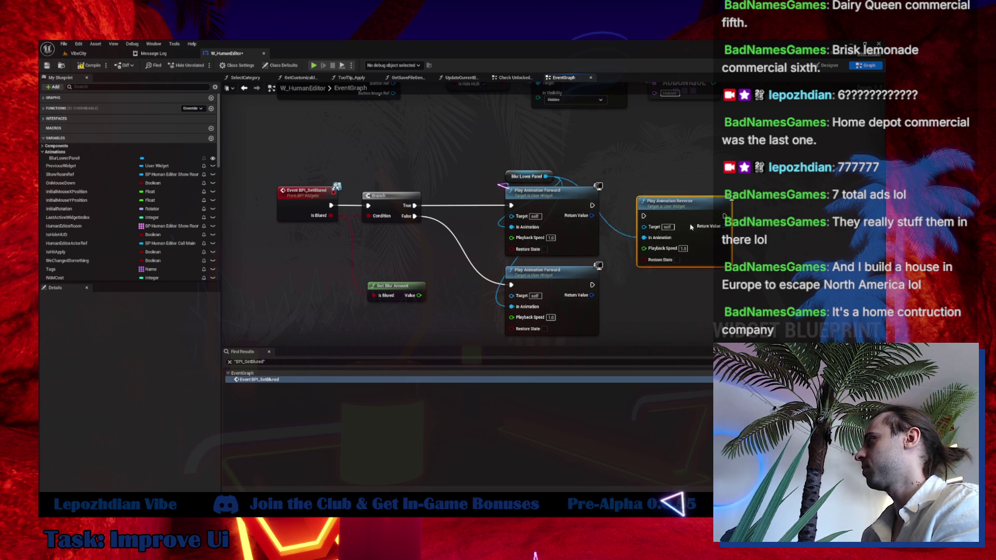
left_click_drag(511, 285, 643, 248)
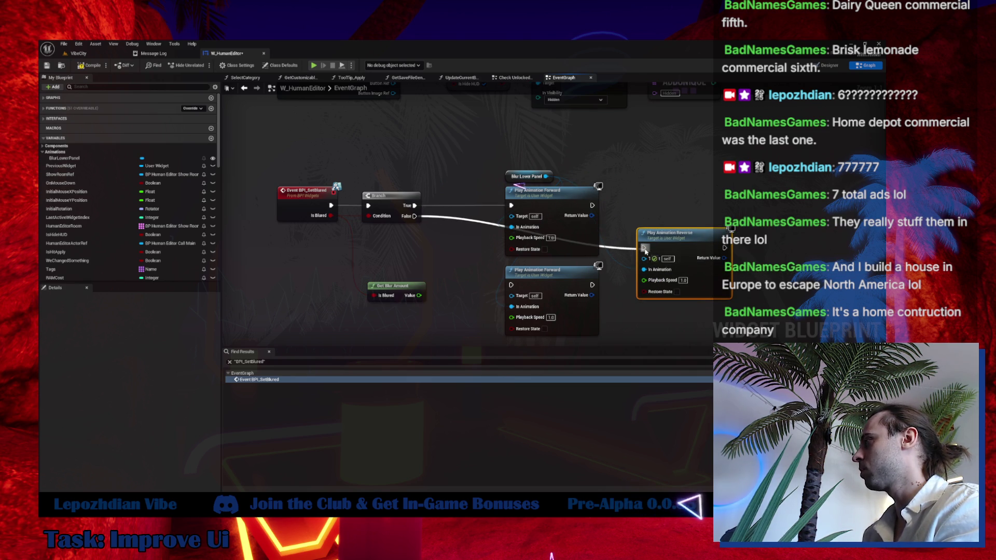
- Replace the leftover Play Animation Forward node with Play Animation Reverse and save W_HumanEditor
left_click(594, 273)
key("Delete")
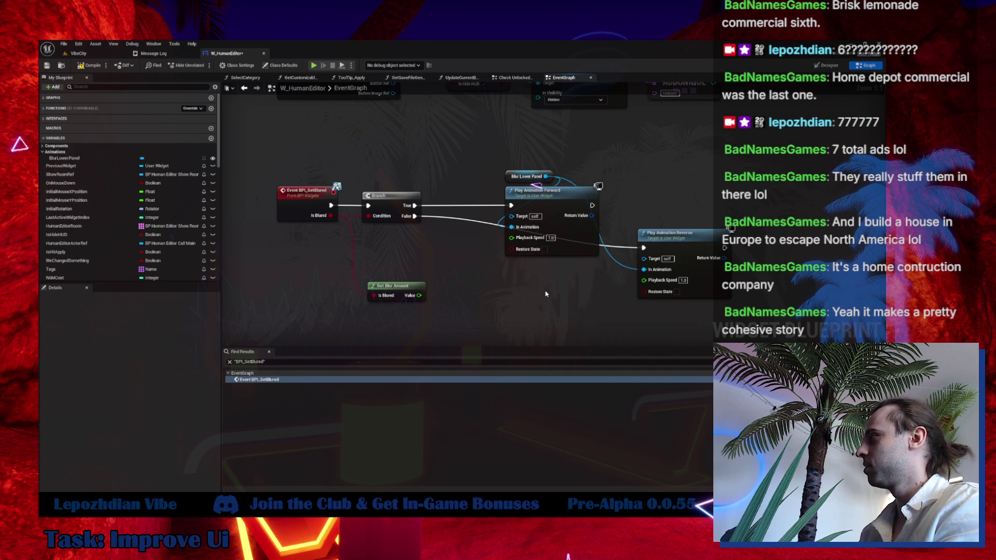
left_click_drag(688, 233, 555, 265)
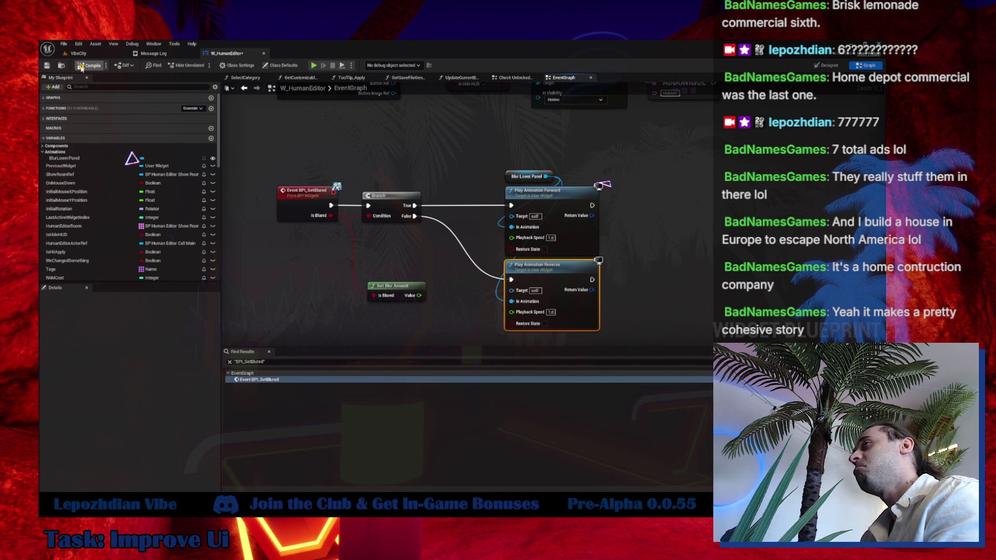
left_click(48, 66)
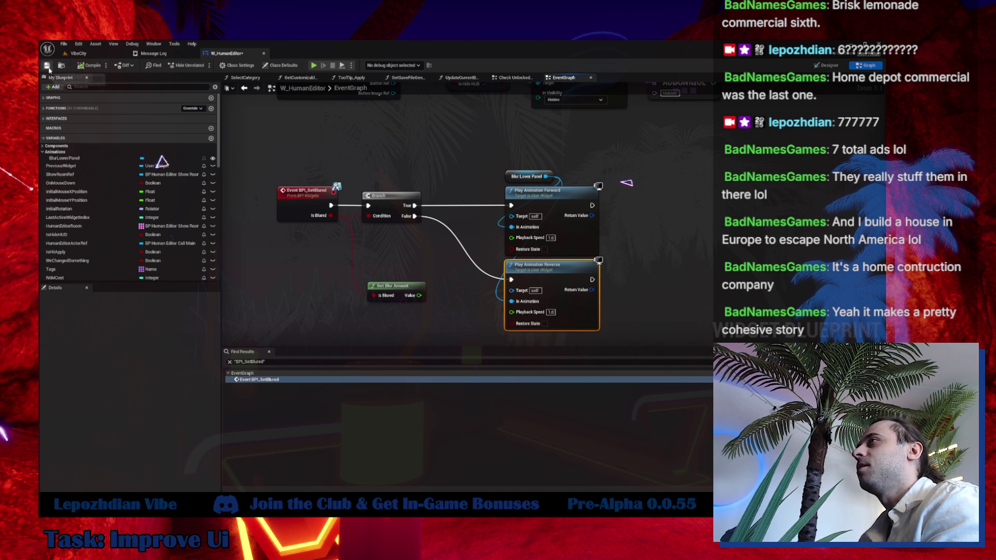
left_click(109, 54)
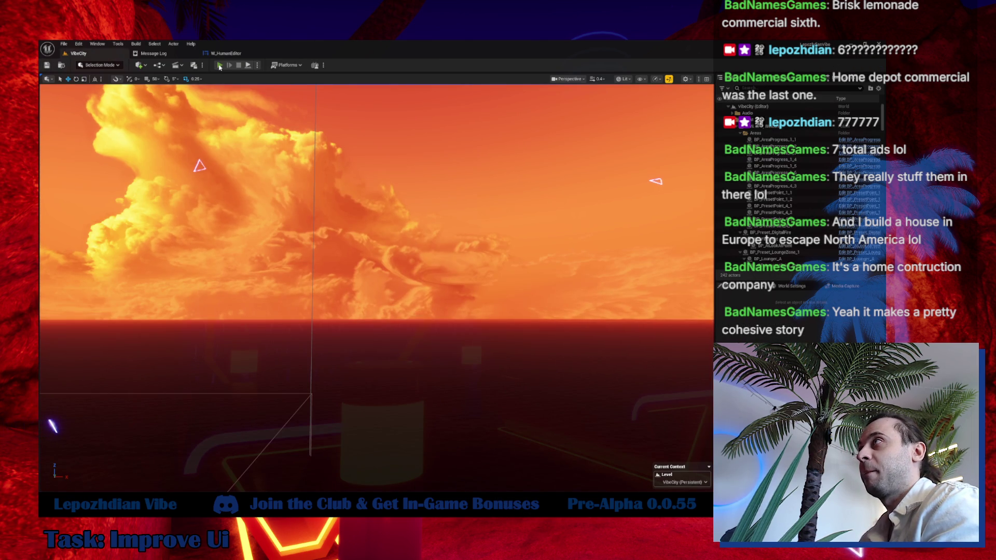
left_click(219, 65)
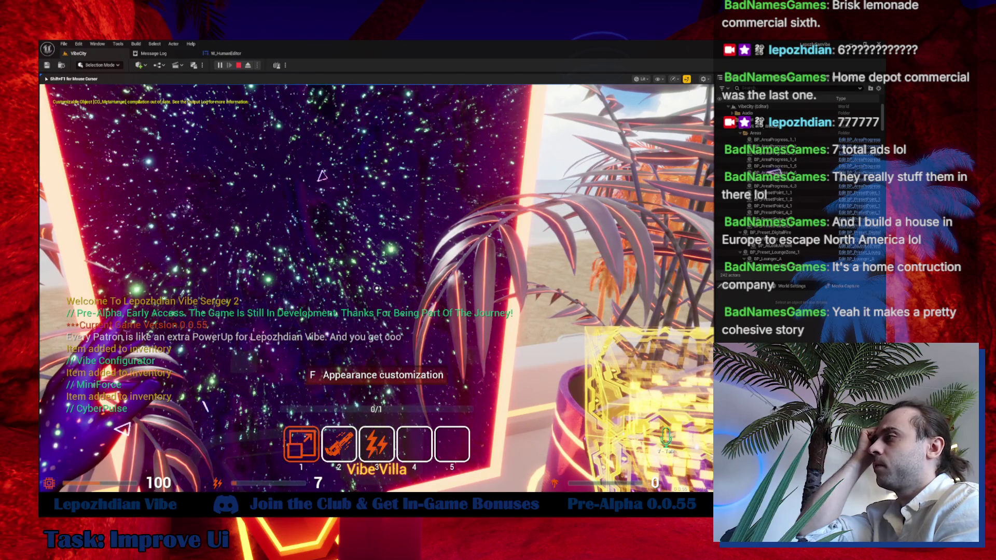
key("f")
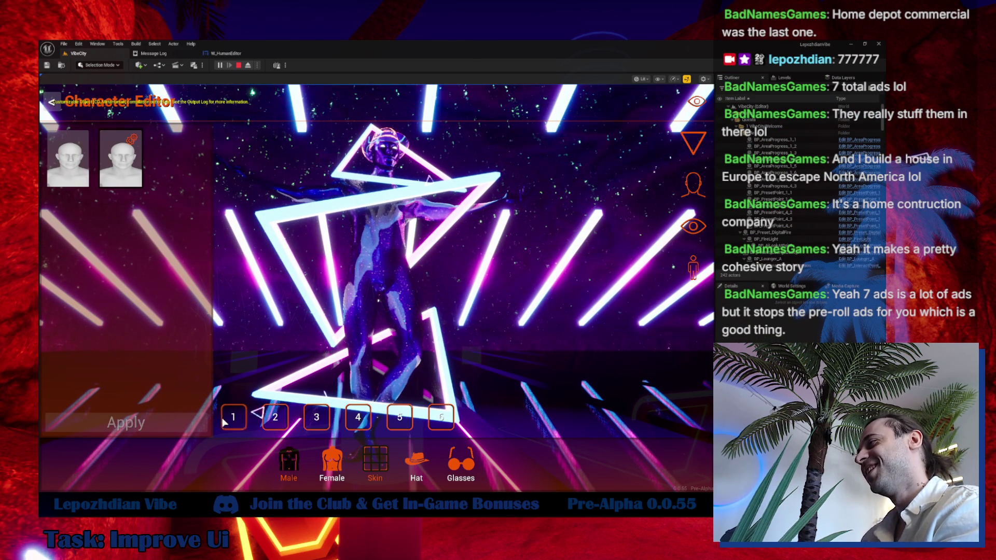
left_click(80, 149)
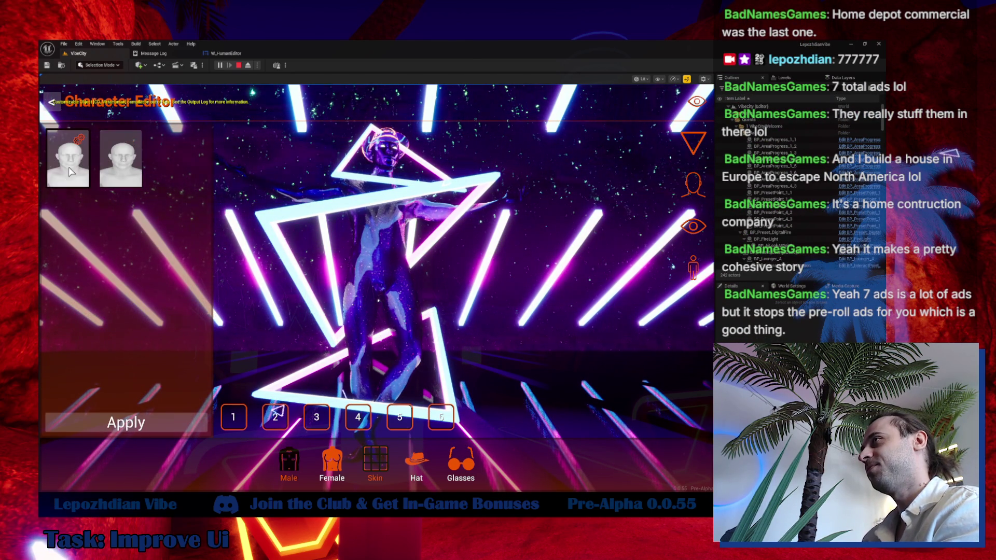
left_click(82, 149)
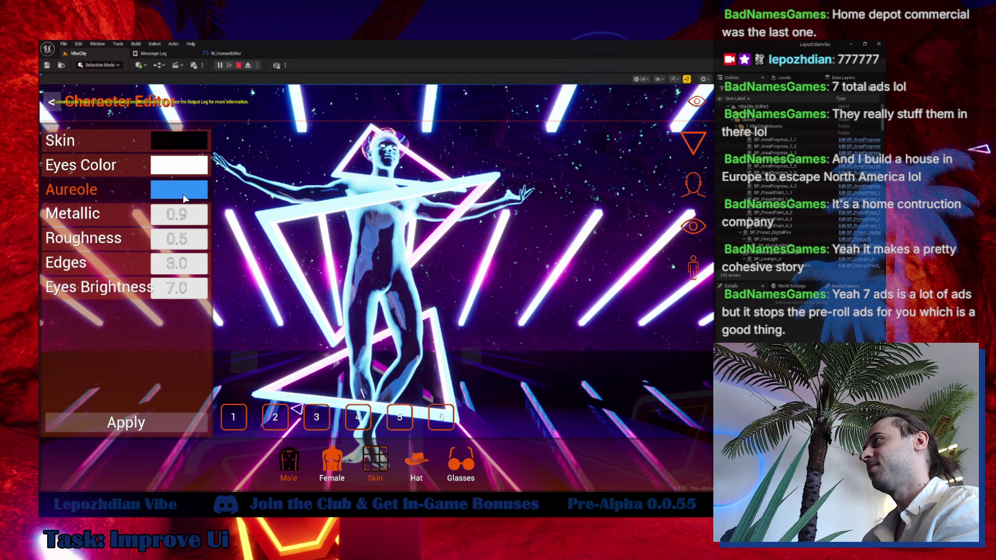
left_click(184, 195)
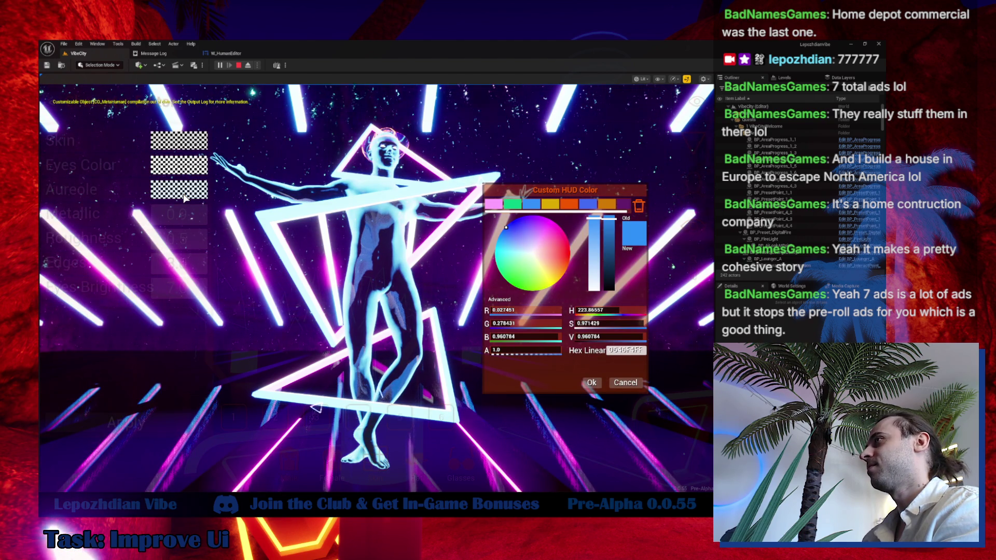
left_click(618, 382)
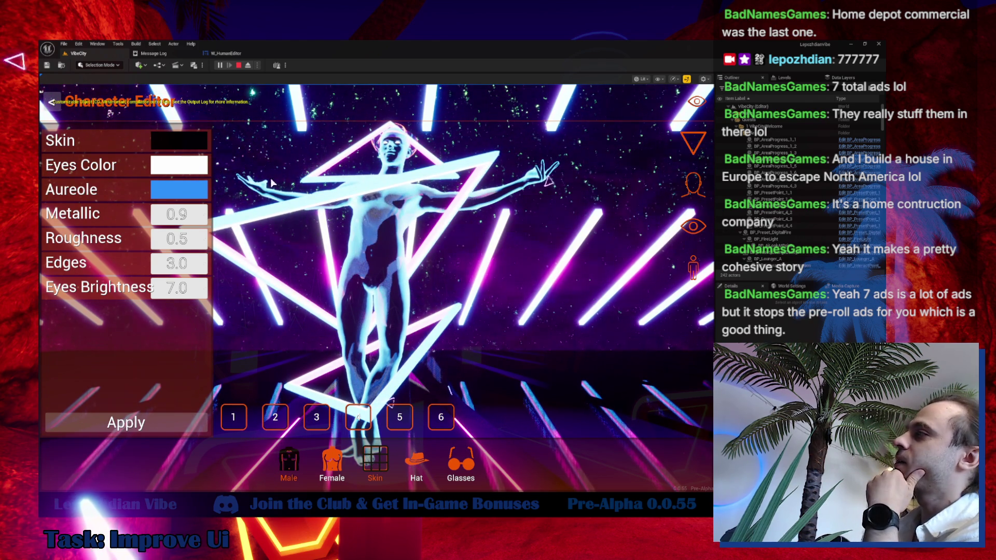
left_click(206, 189)
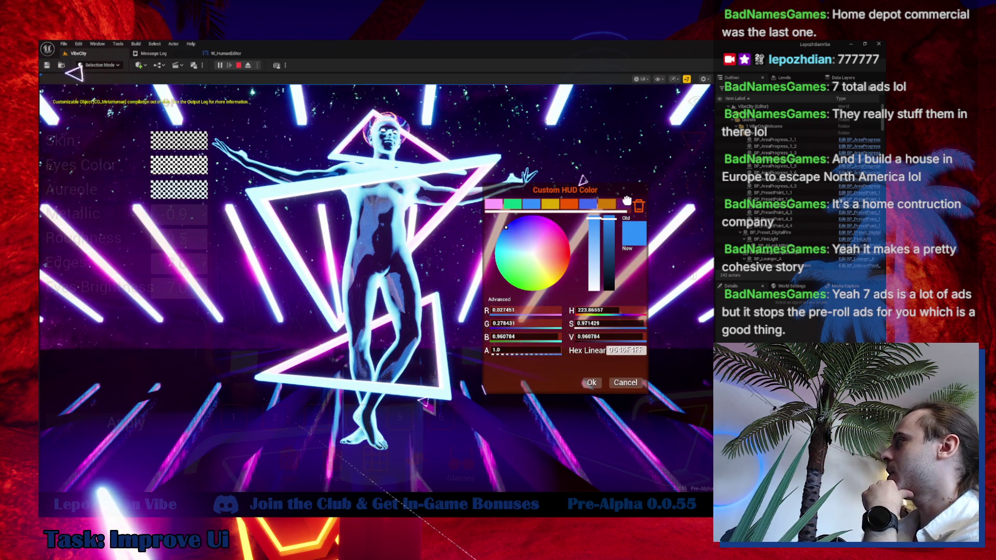
mouse_move(590, 193)
left_mouse_down()
mouse_move(598, 236)
mouse_move(552, 201)
mouse_move(582, 164)
left_mouse_up()
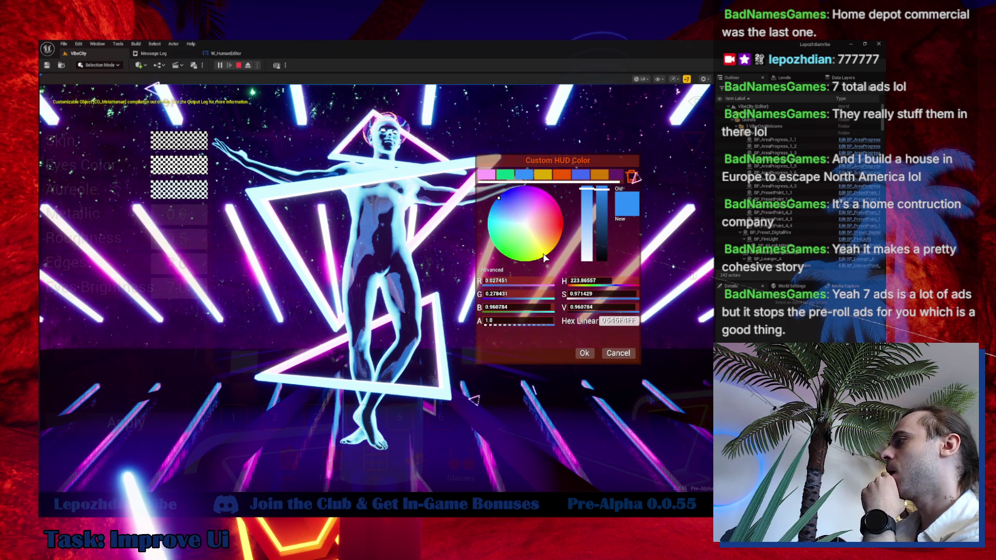
mouse_move(570, 163)
left_mouse_down()
mouse_move(595, 249)
mouse_move(584, 216)
left_mouse_up()
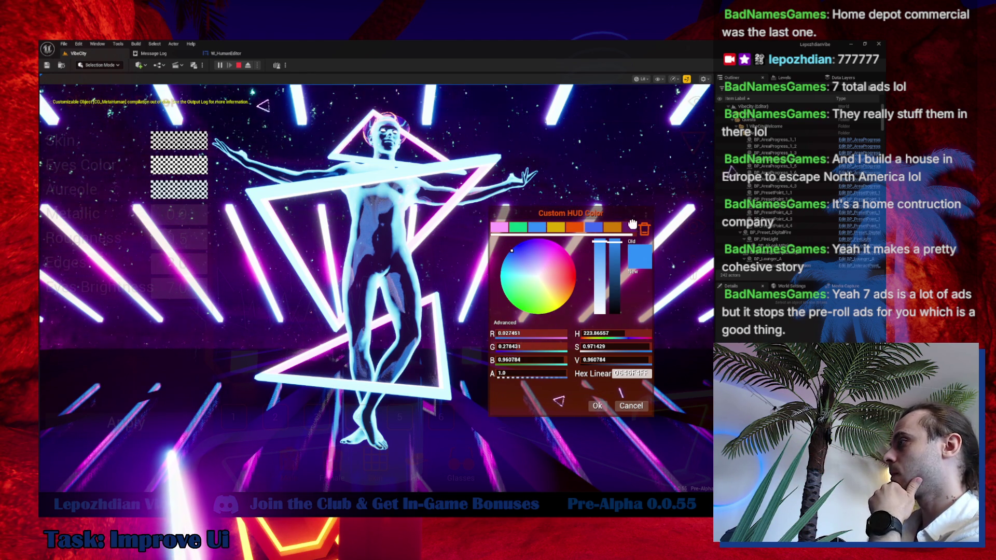
mouse_move(625, 221)
left_mouse_down()
mouse_move(611, 198)
mouse_move(335, 203)
mouse_move(369, 218)
mouse_move(606, 202)
left_mouse_up()
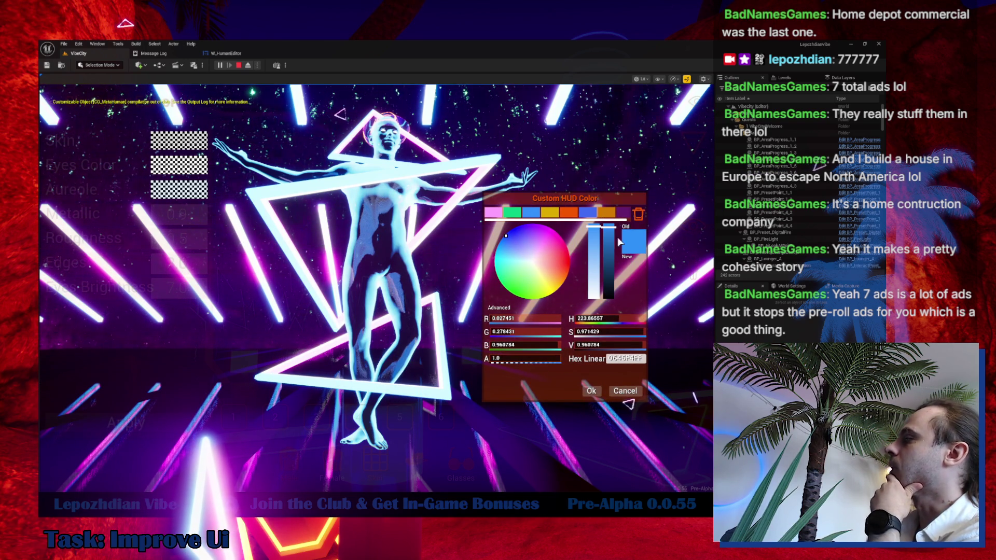
left_click(628, 390)
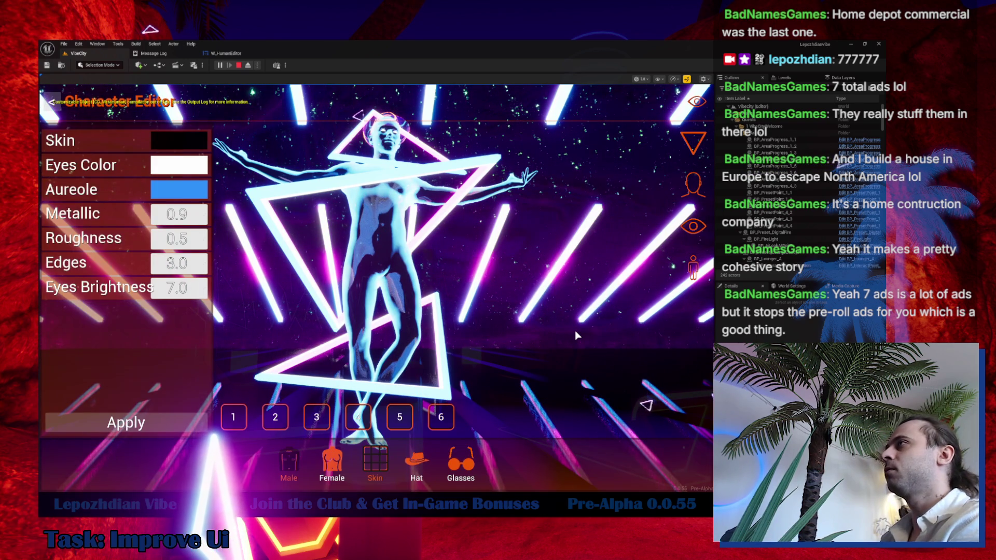
left_click(216, 54)
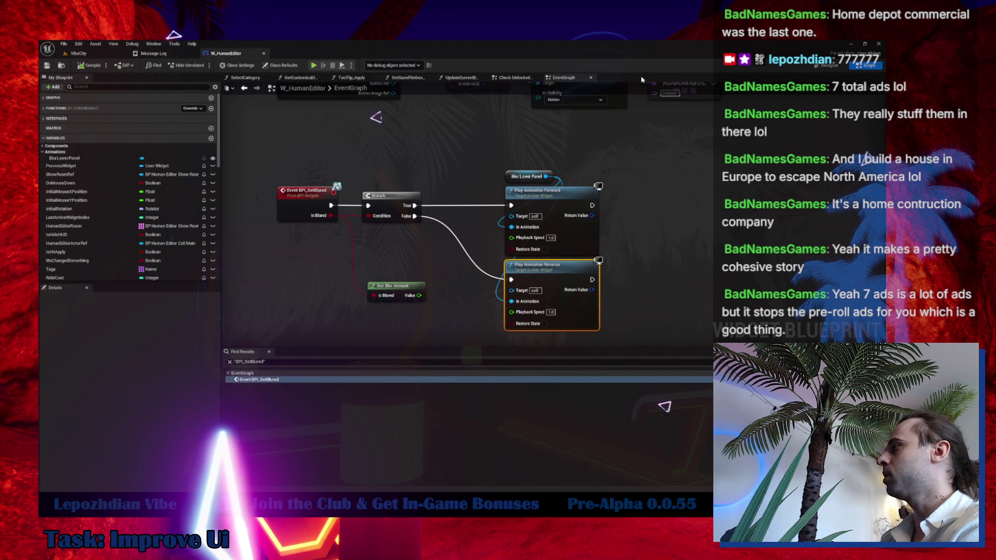
- Remove the Get Blur Amount node from W_HumanEditor's Event Graph
left_click(401, 286)
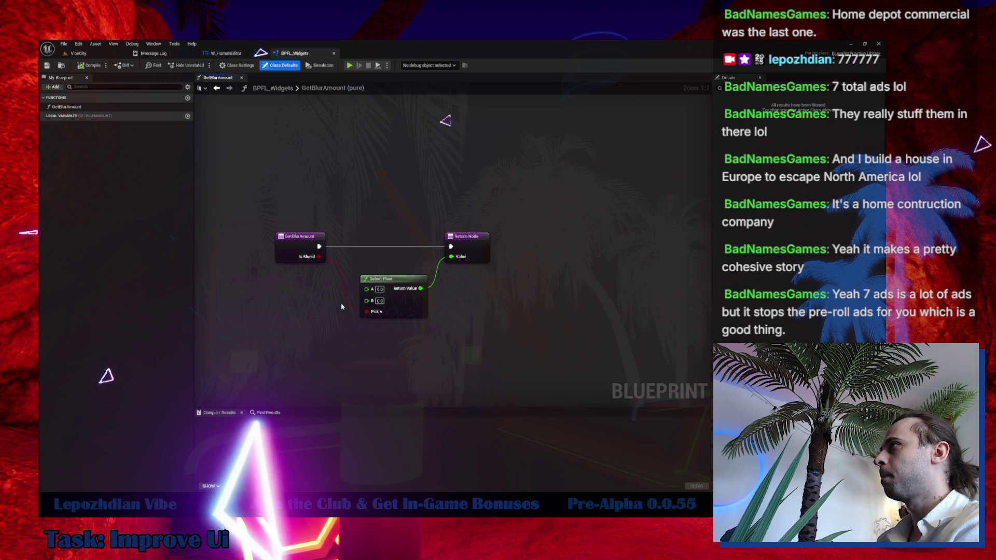
left_click(227, 60)
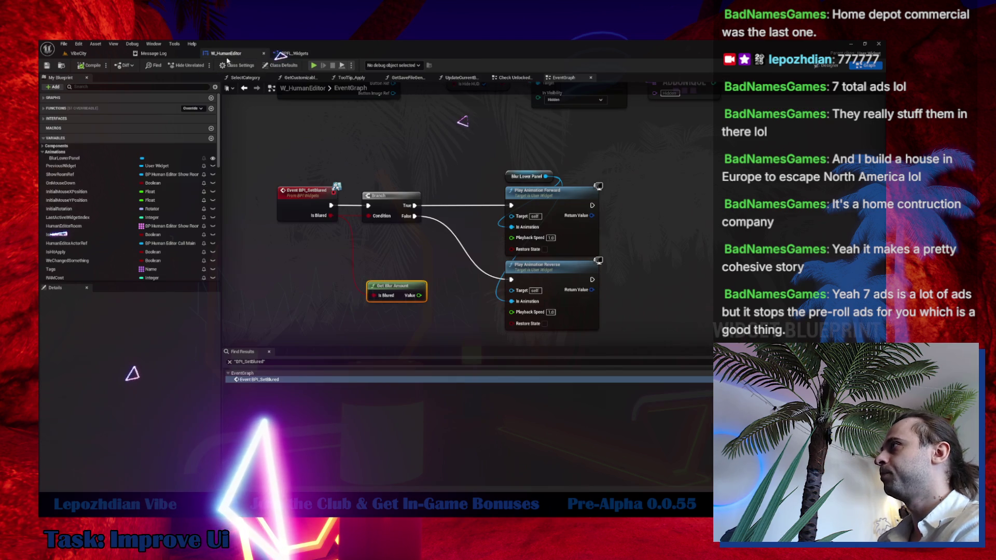
key("Delete")
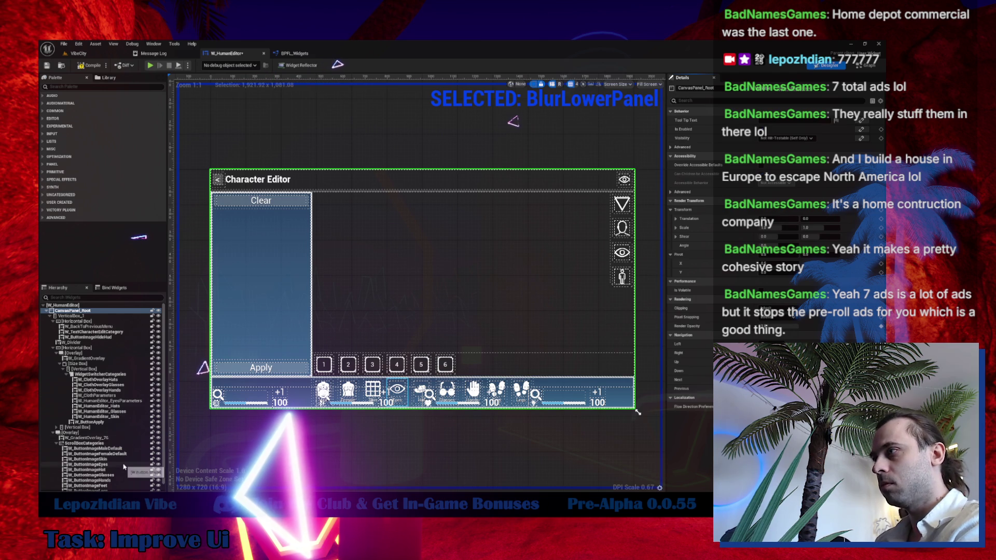
- Re-edit the BlurLowerPanel Render Opacity keyframe at 0.15 s and save the W_HumanEditor widget
scroll(124, 466, "down", 1)
key("ctrl+shift+space")
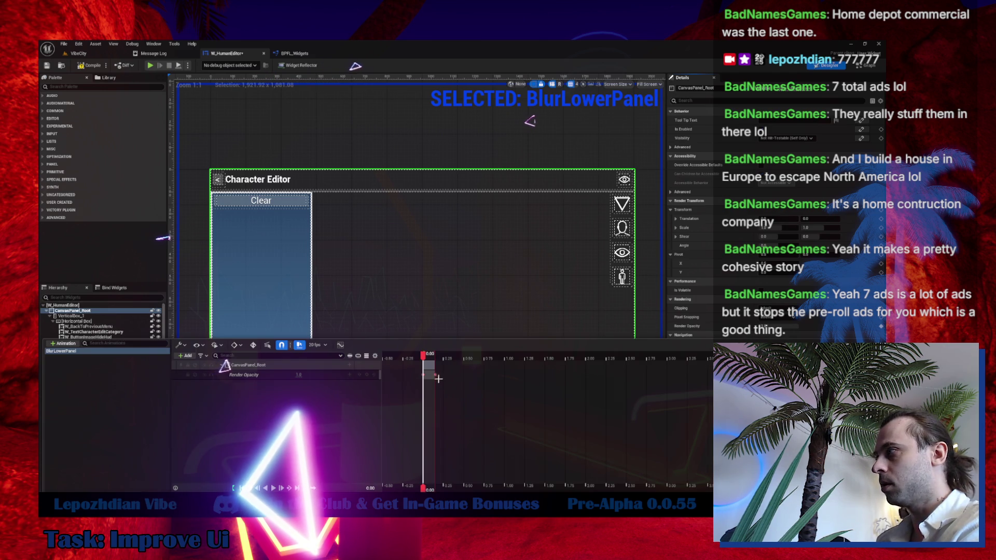
left_click_drag(425, 358, 439, 358)
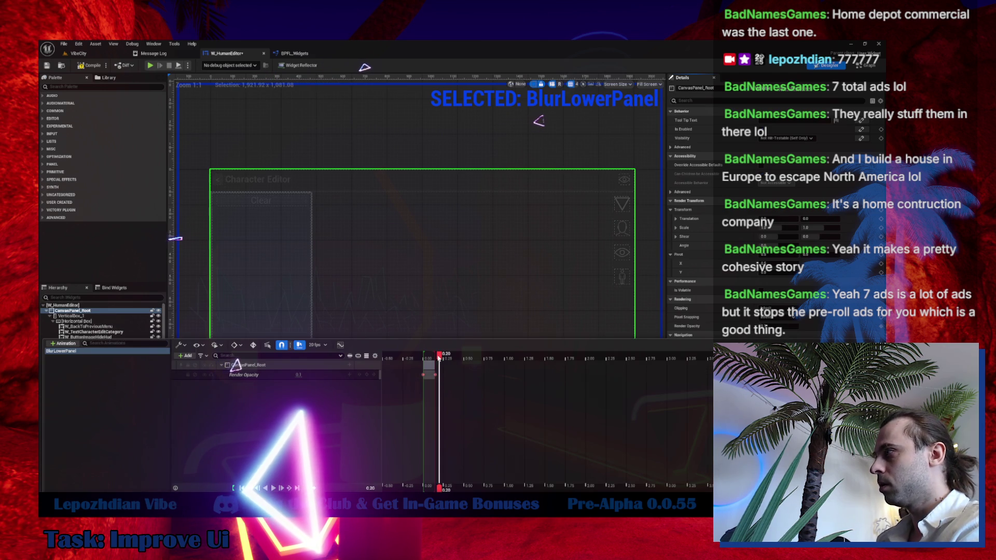
left_click(299, 375)
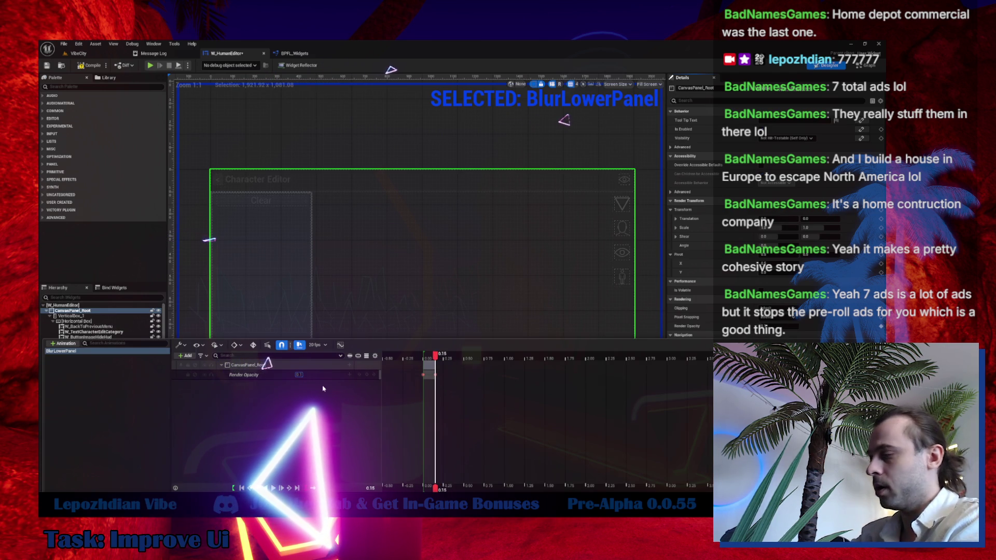
key("Return")
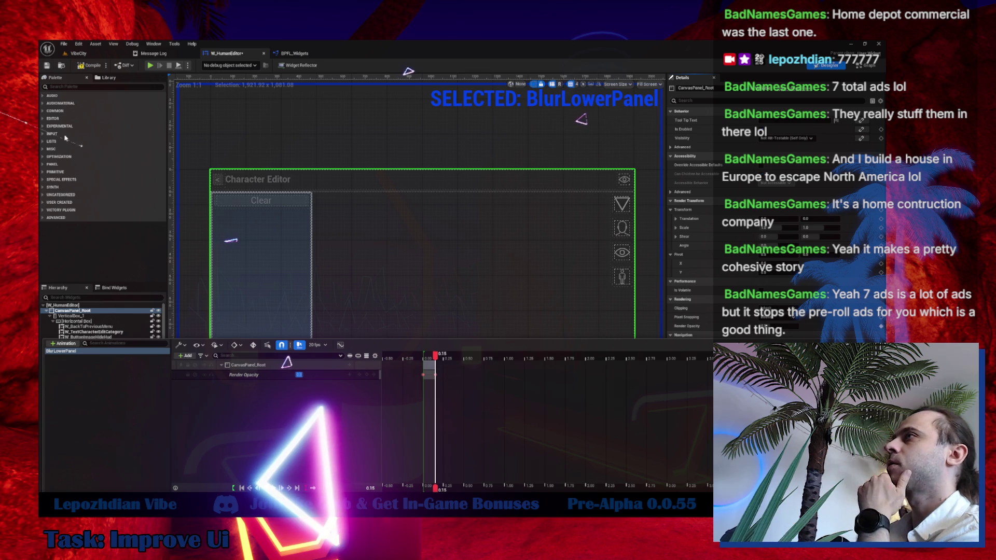
left_click(46, 67)
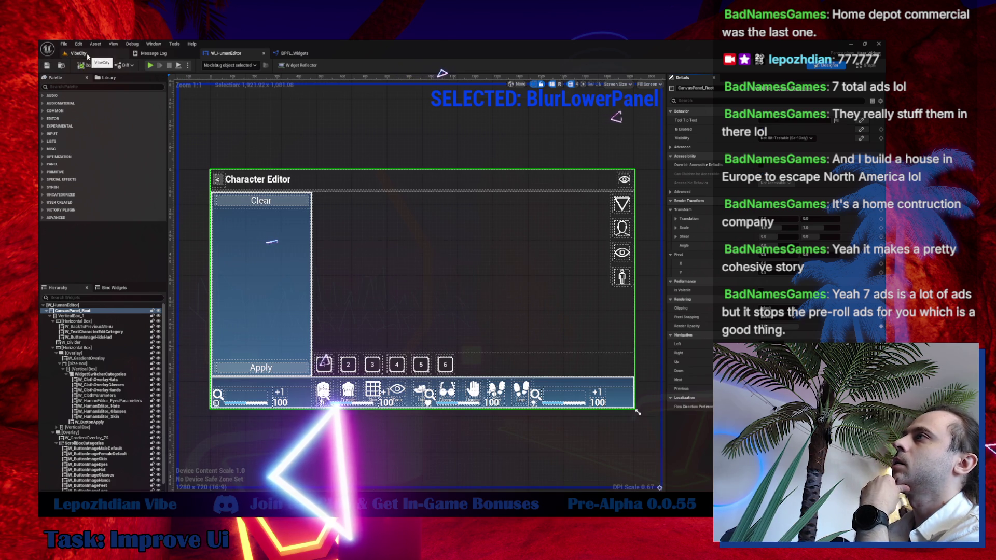
left_click(73, 52)
- Save all modified assets and start a play test of the level
left_click(66, 46)
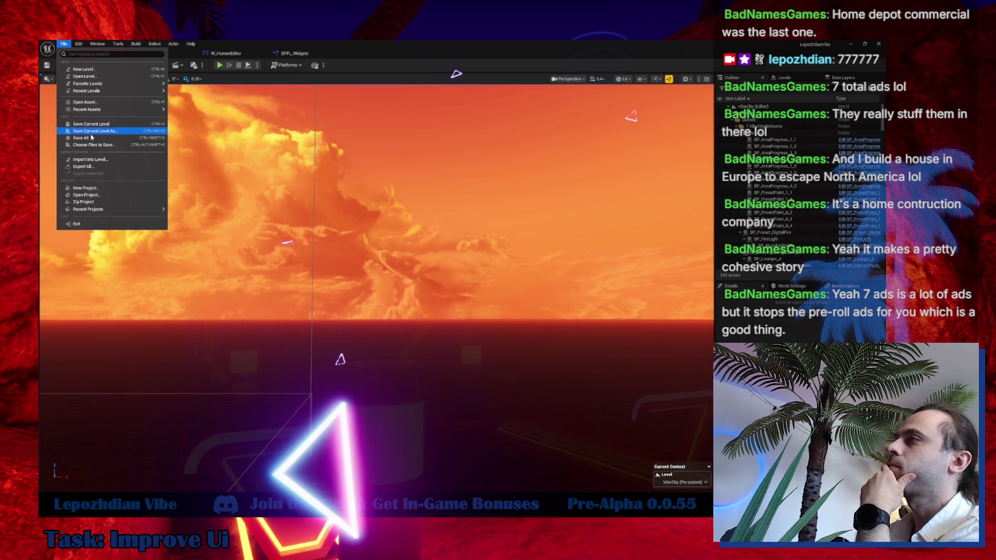
left_click(153, 125)
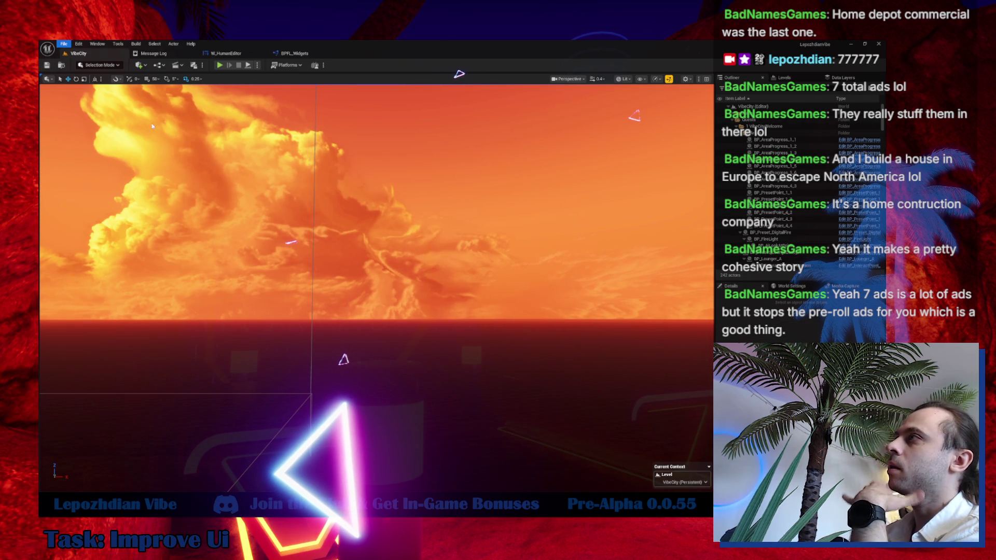
left_click(220, 66)
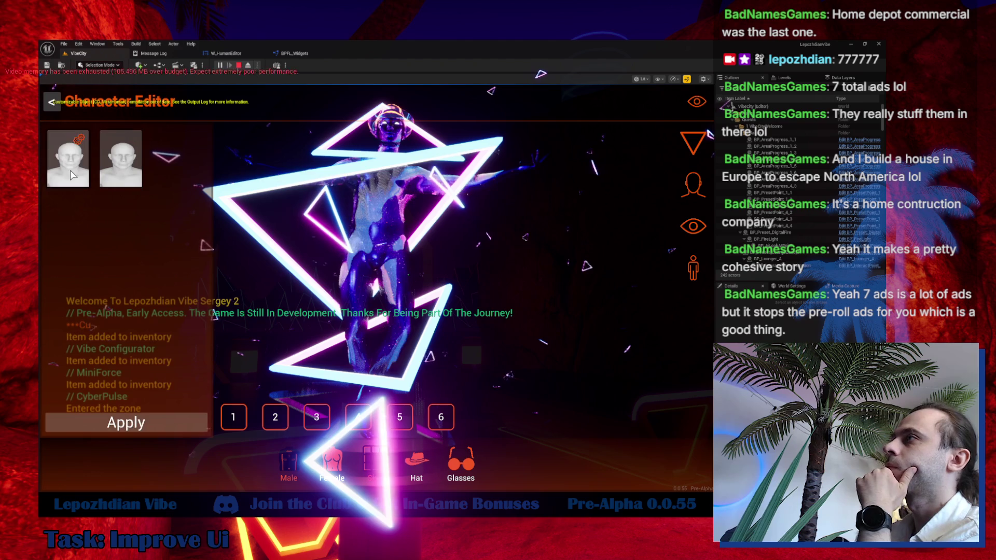
- In the character colour settings, open and close the Aureole colour picker to check the panel fade
left_click(68, 158)
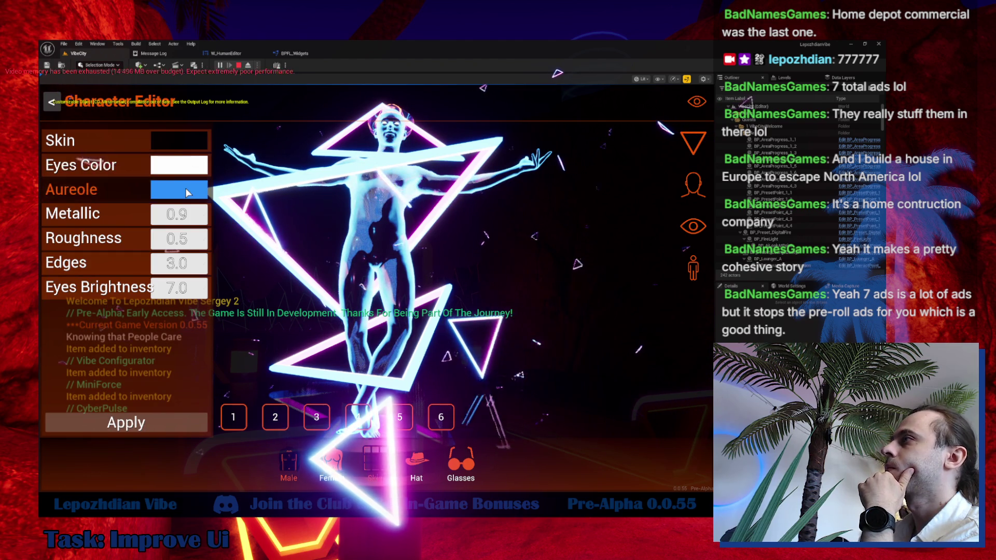
left_click(188, 191)
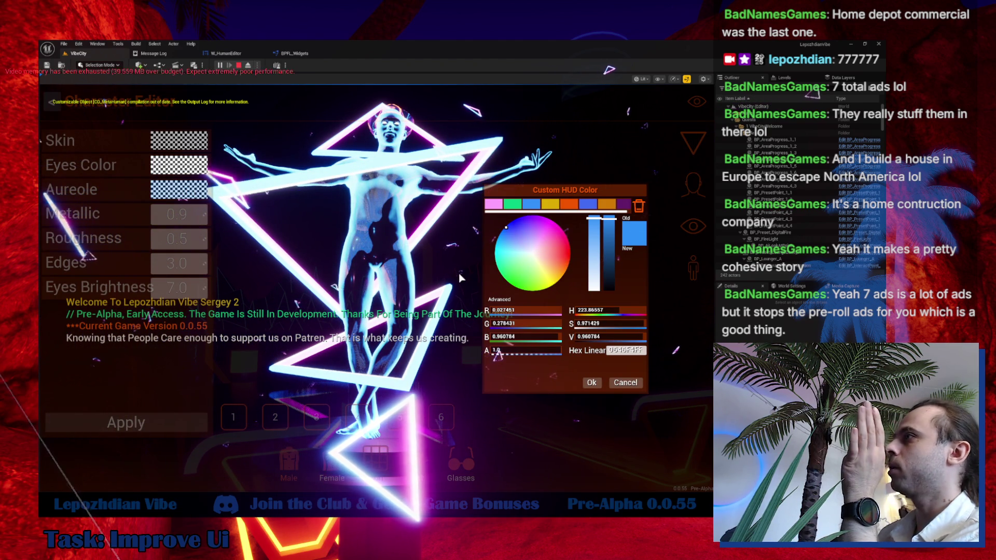
mouse_move(597, 195)
left_mouse_down()
mouse_move(620, 253)
mouse_move(604, 222)
mouse_move(581, 291)
mouse_move(554, 258)
mouse_move(599, 211)
left_mouse_up()
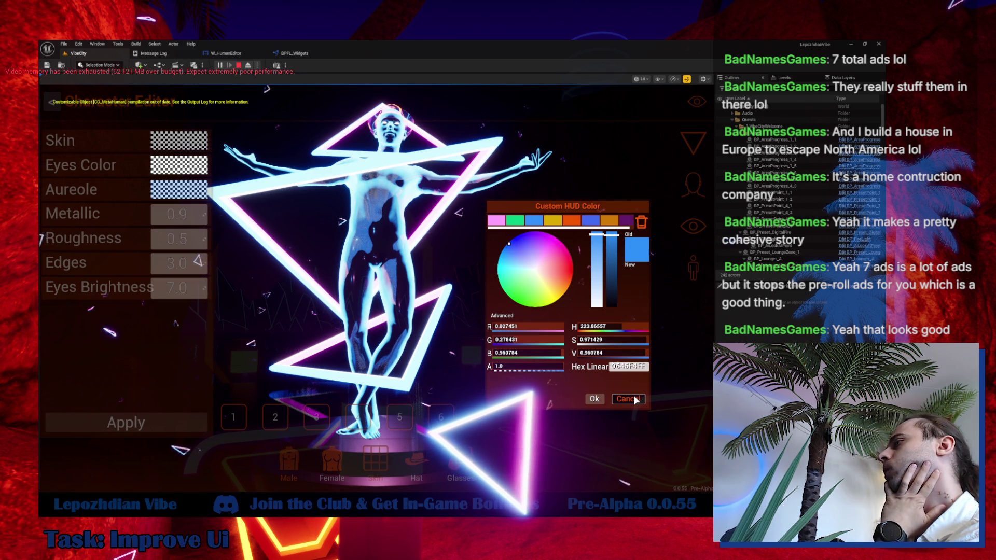
left_click(634, 399)
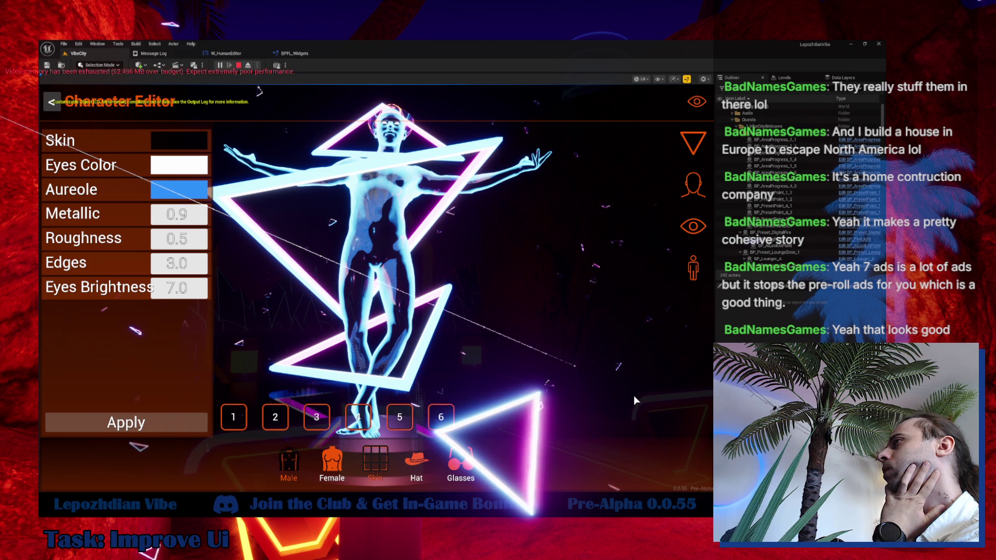
left_click(204, 197)
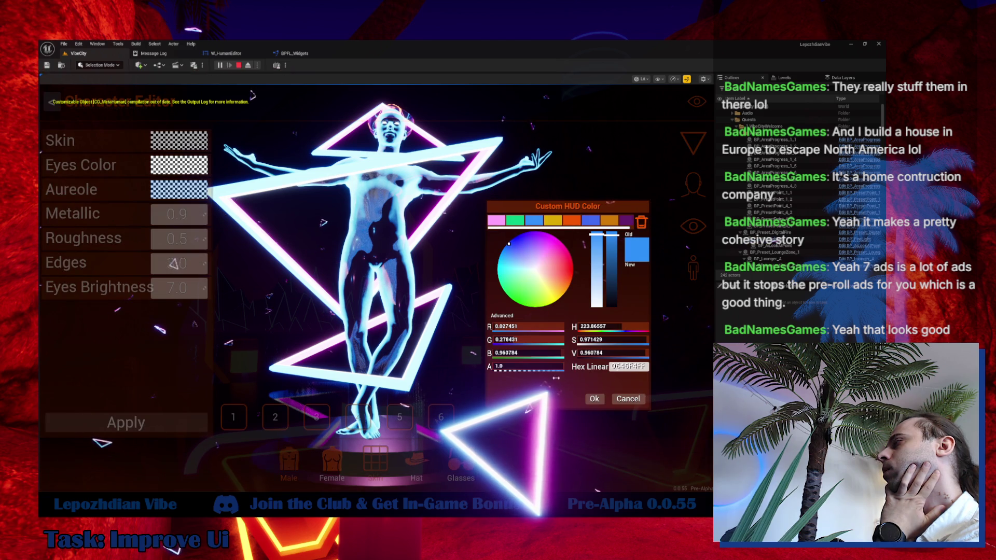
left_click(633, 399)
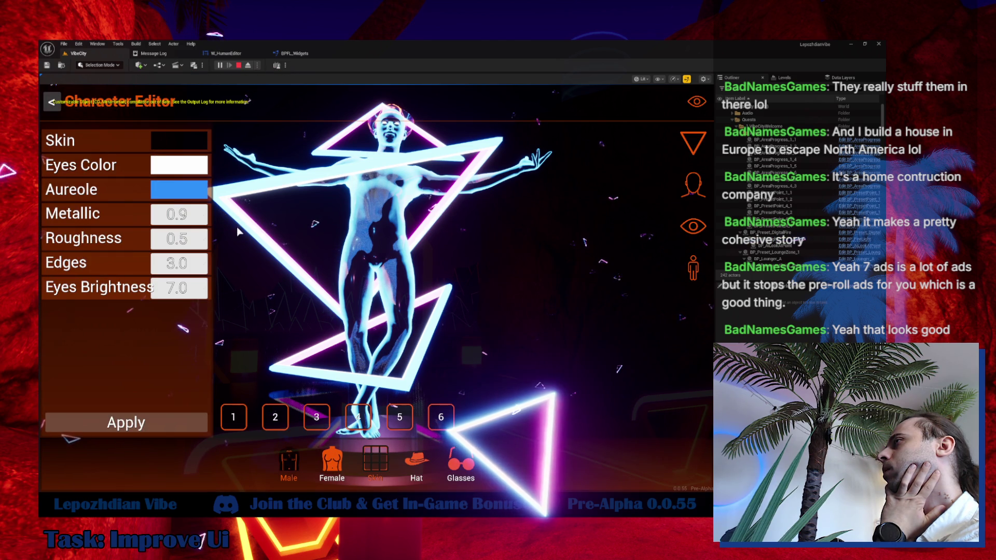
- Lower the Aureole colour's alpha to about 0.34 and confirm it
left_click(200, 195)
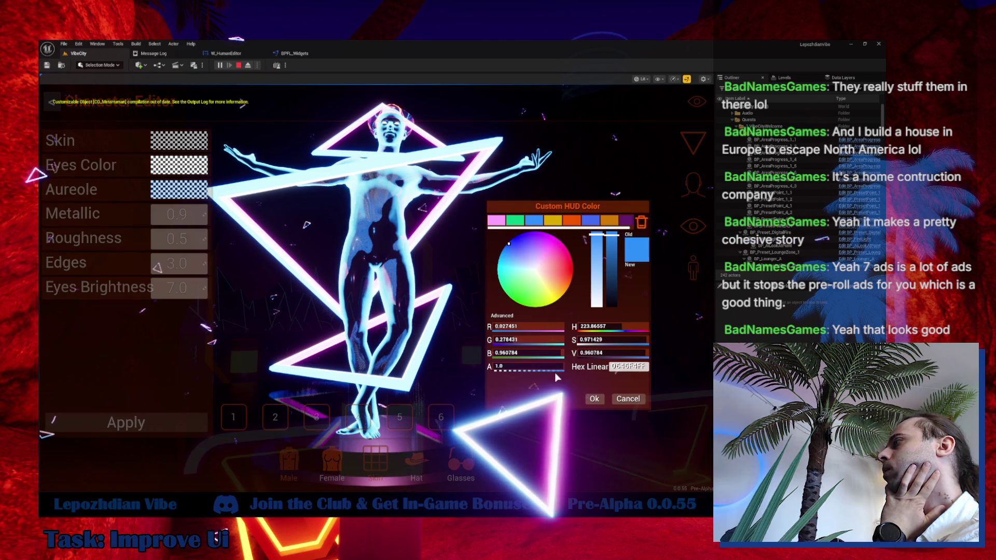
left_click_drag(556, 366, 519, 366)
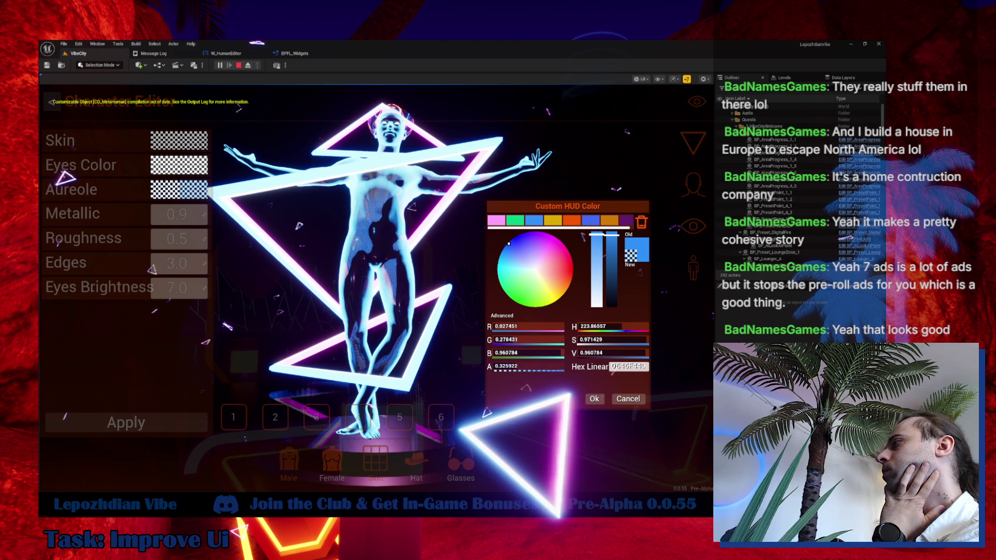
left_click(594, 398)
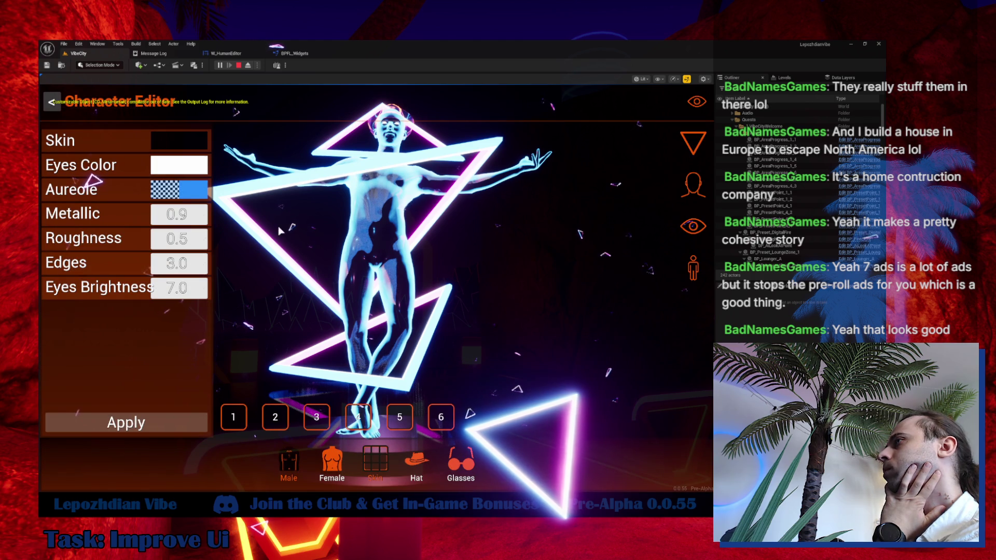
- Check the skin colour picker unchanged, then end the play test and return to the level
left_click(197, 145)
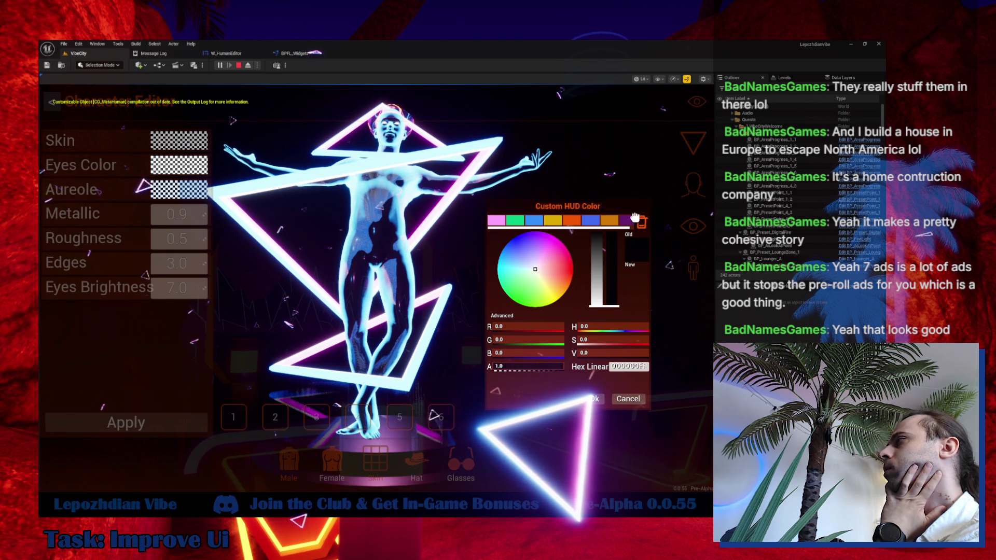
left_click(634, 397)
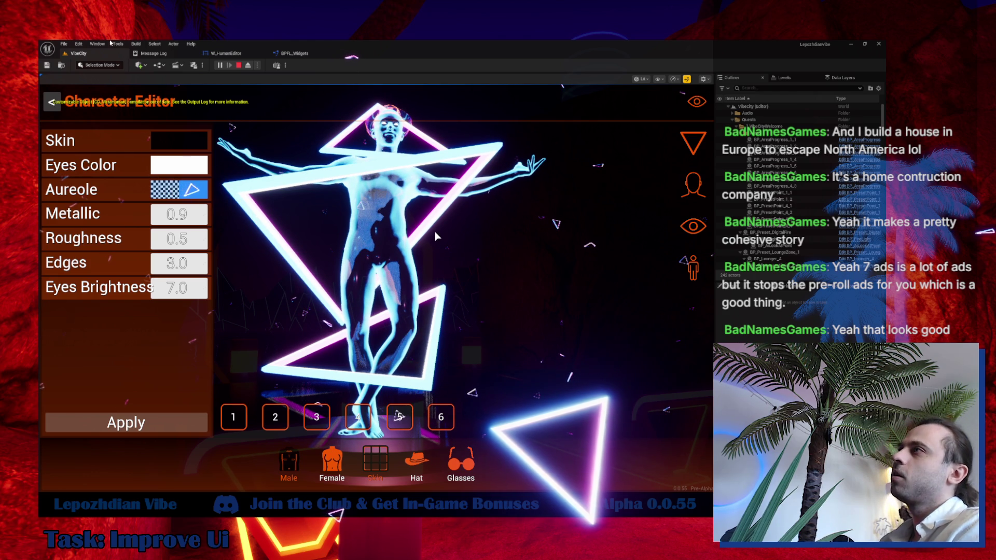
key("Escape")
left_click(79, 54)
key("ctrl+space")
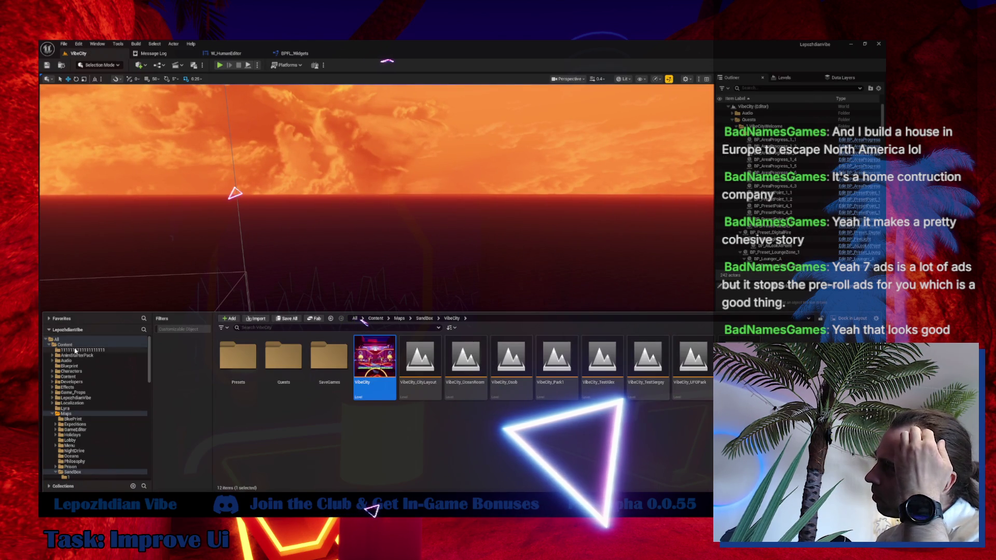
- Search the Content Drawer for 'color' and open M_Checker_HumanEditor_Inst, docking its editor
left_click(75, 350)
left_click(64, 345)
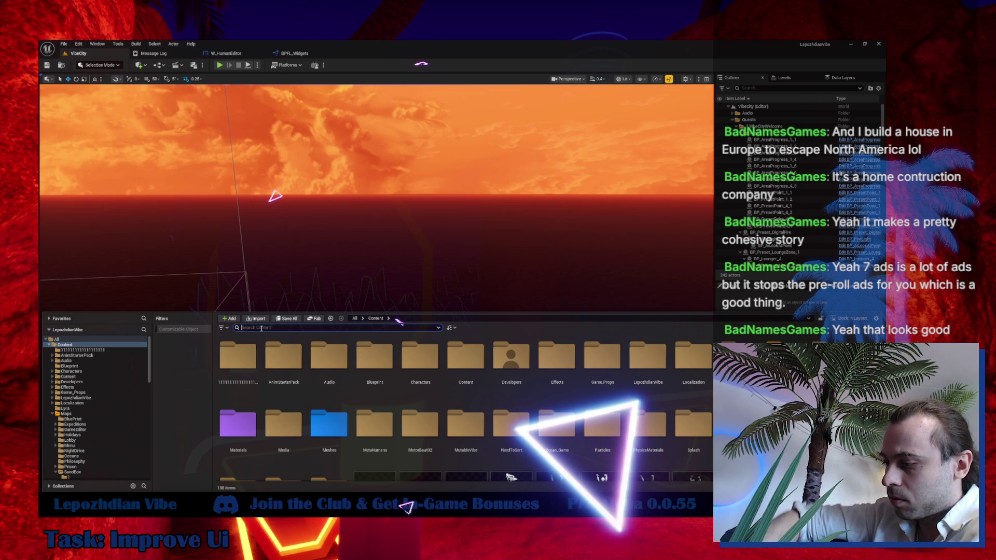
left_click(262, 328)
type("pic")
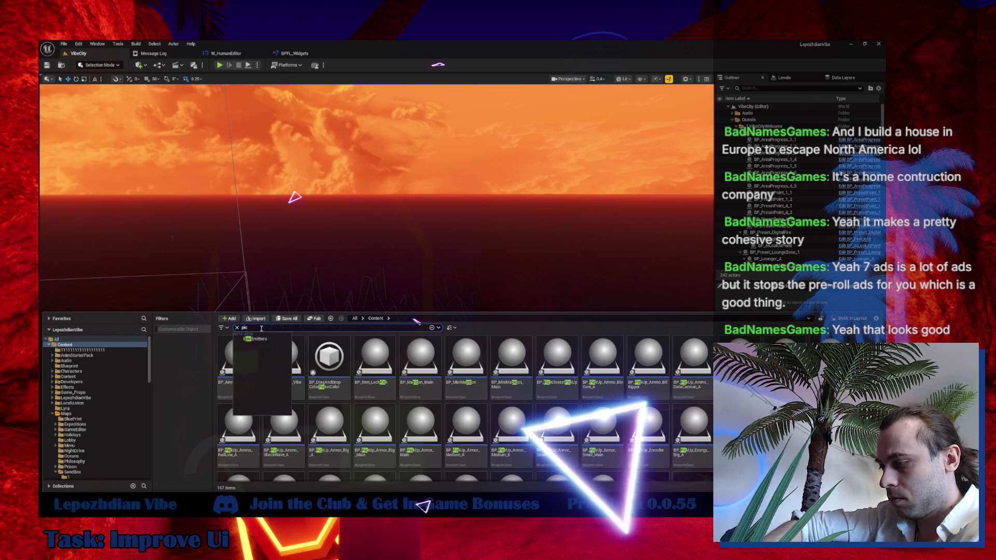
type("k up")
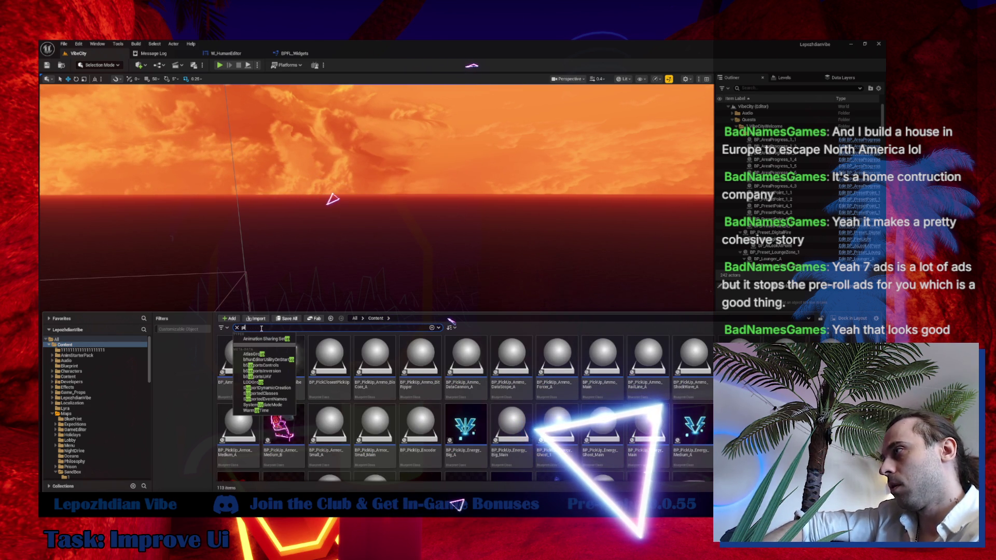
key("BackSpace")
key("BackSpace")
key("BackSpace")
type("color")
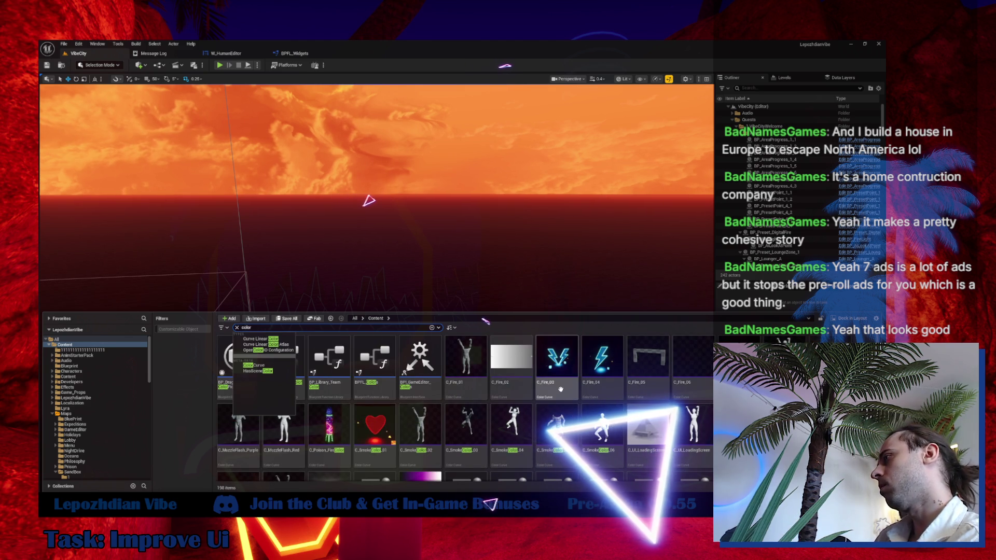
scroll(561, 389, "down", 5)
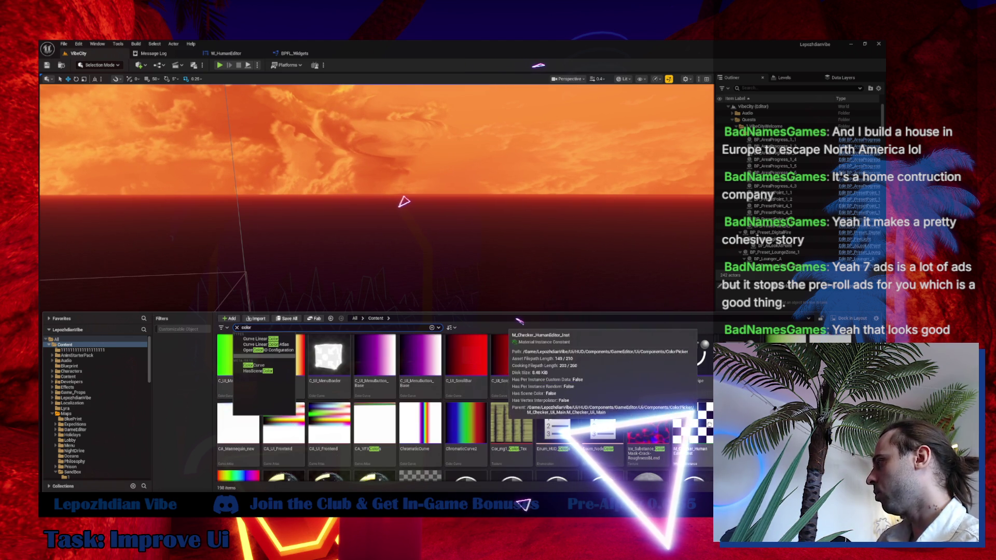
left_click(679, 430)
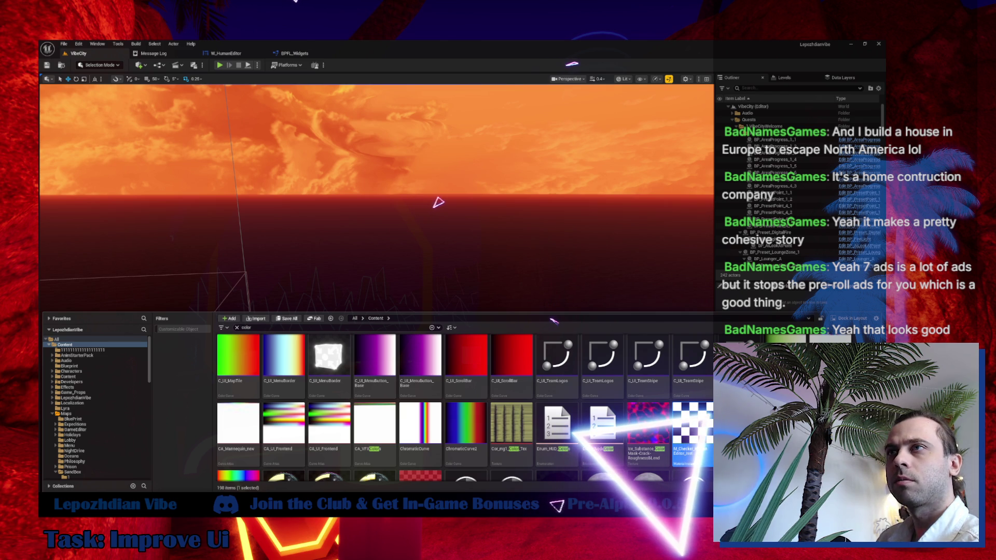
key("Return")
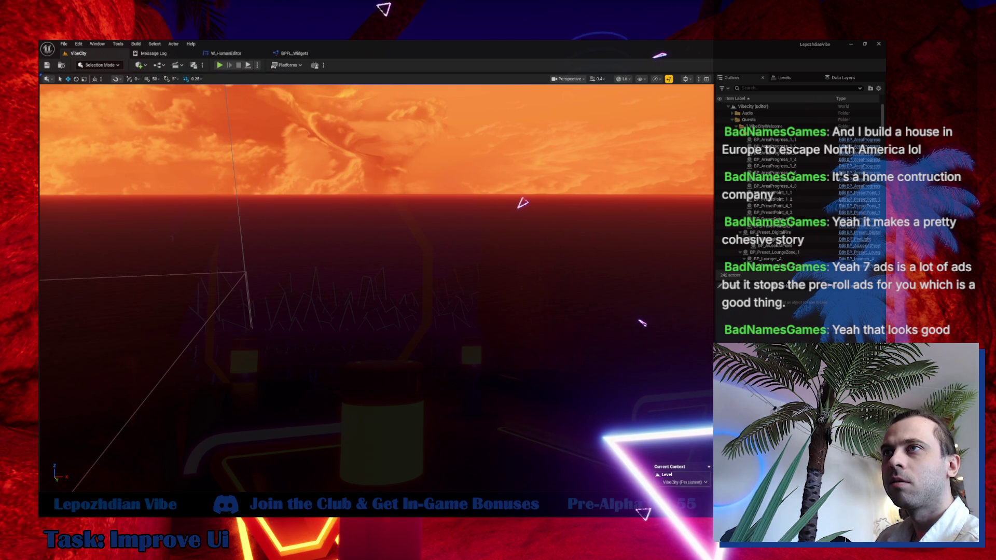
left_click_drag(239, 151, 234, 53)
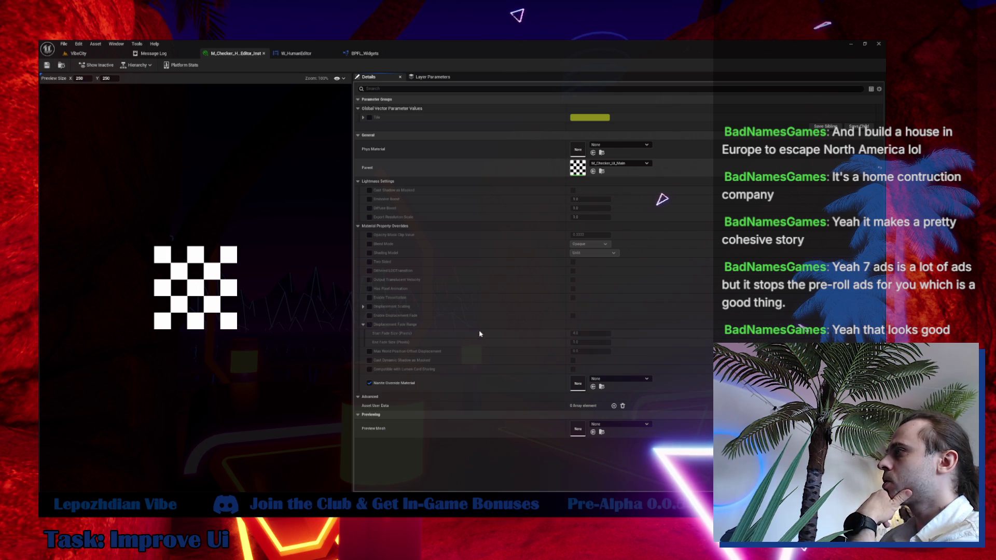
- Set the parent material M_Checker_Ui_Main's Blend Mode to Translucent and apply the change
double_click(577, 168)
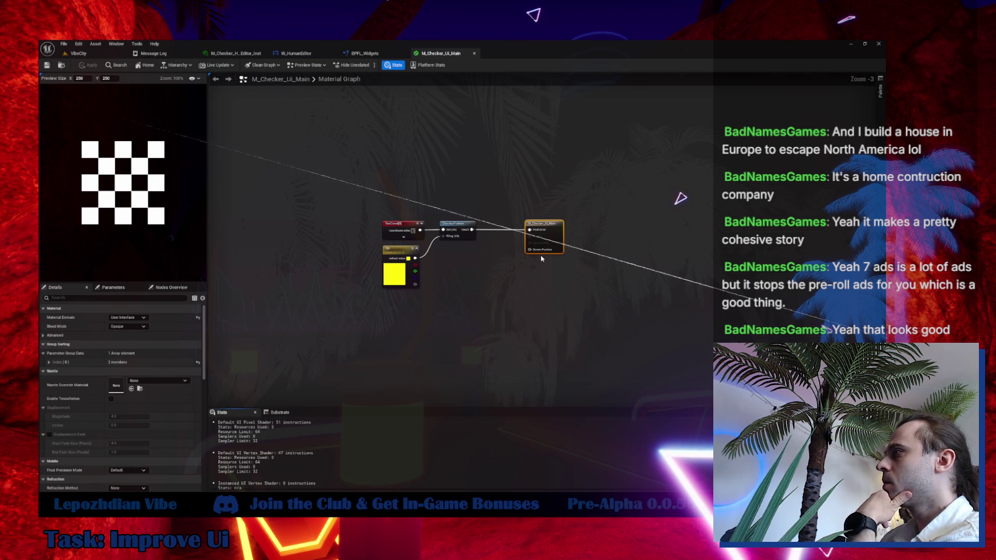
left_click(124, 326)
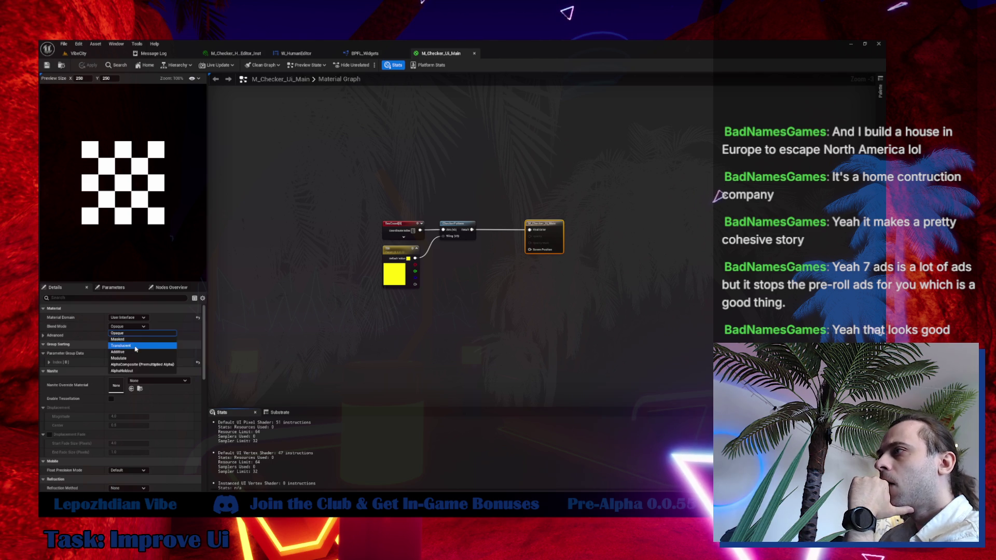
left_click(136, 346)
scroll(536, 271, "up", 2)
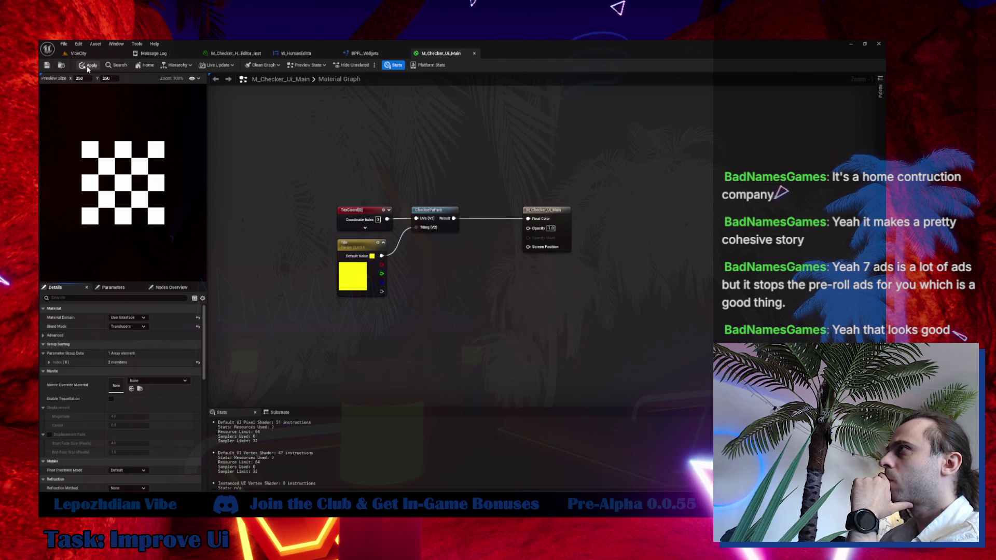
left_click(88, 66)
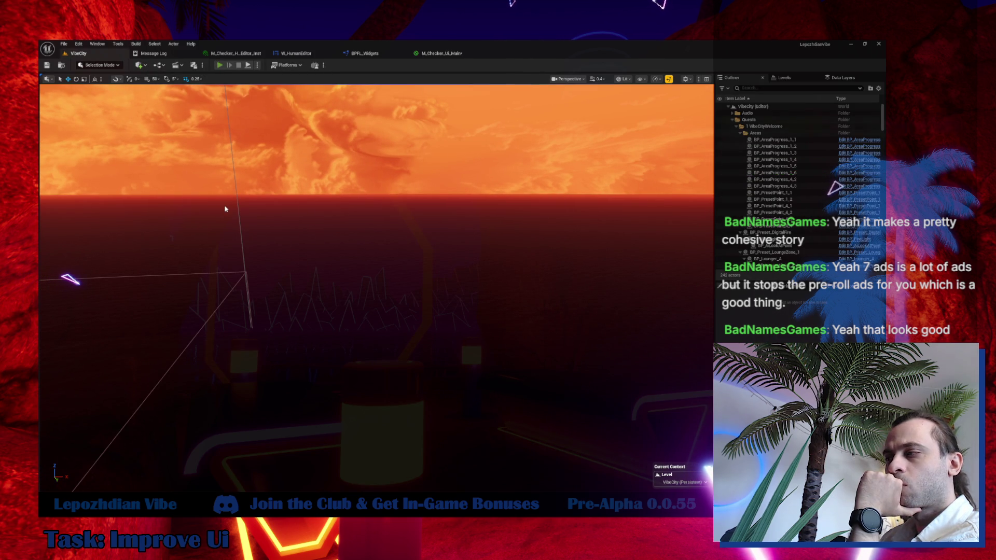
key("alt+p")
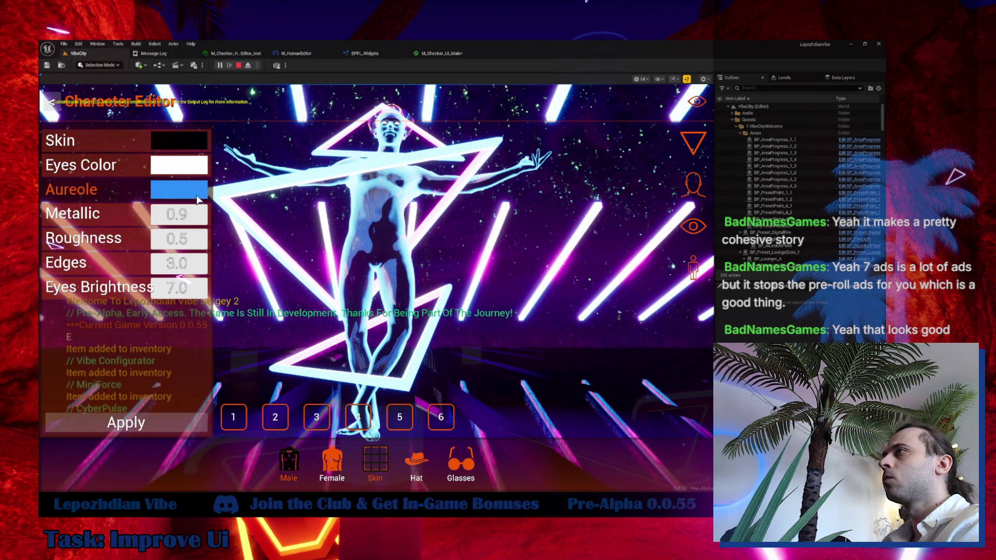
- In the play test, set the Aureole colour's hex alpha digits to 37 and accept it
left_click(196, 194)
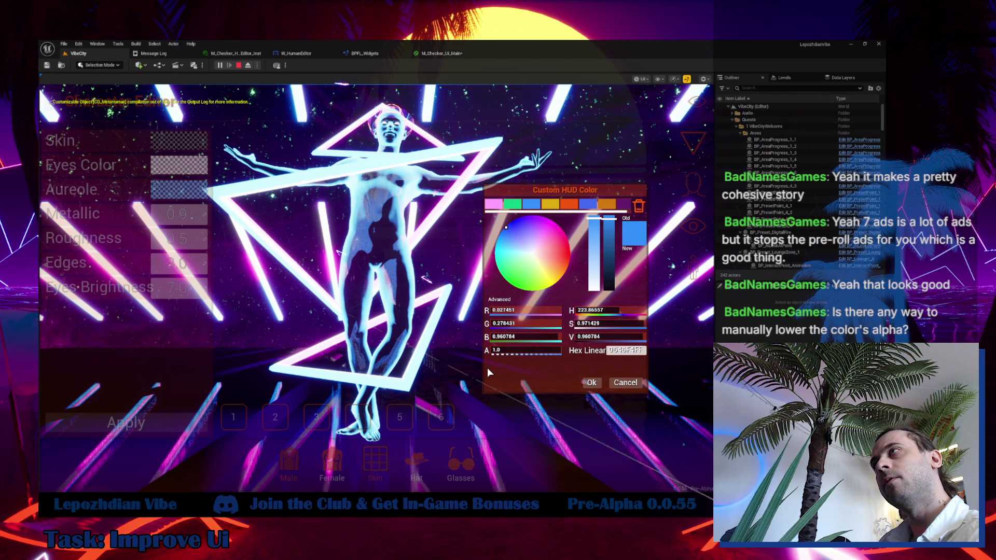
left_click(624, 383)
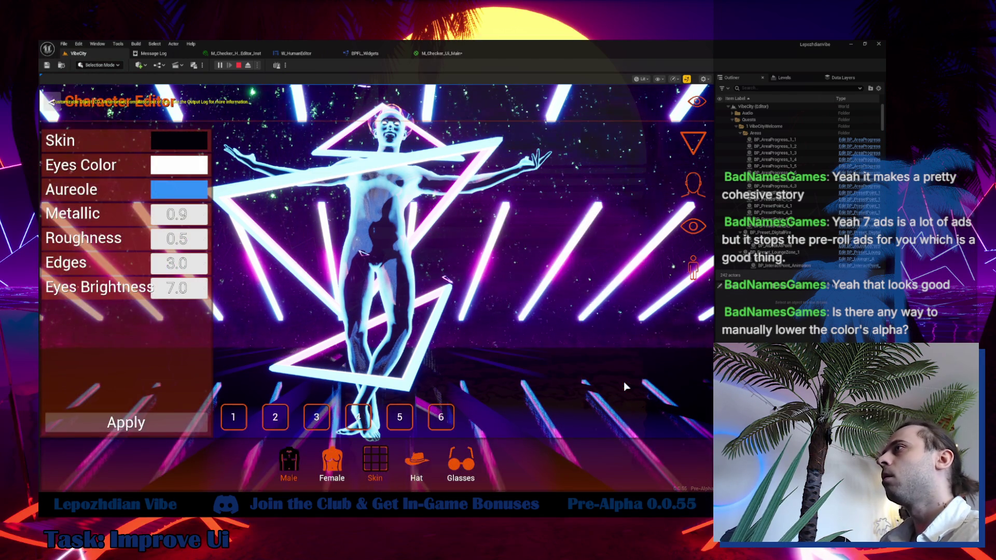
left_click(179, 189)
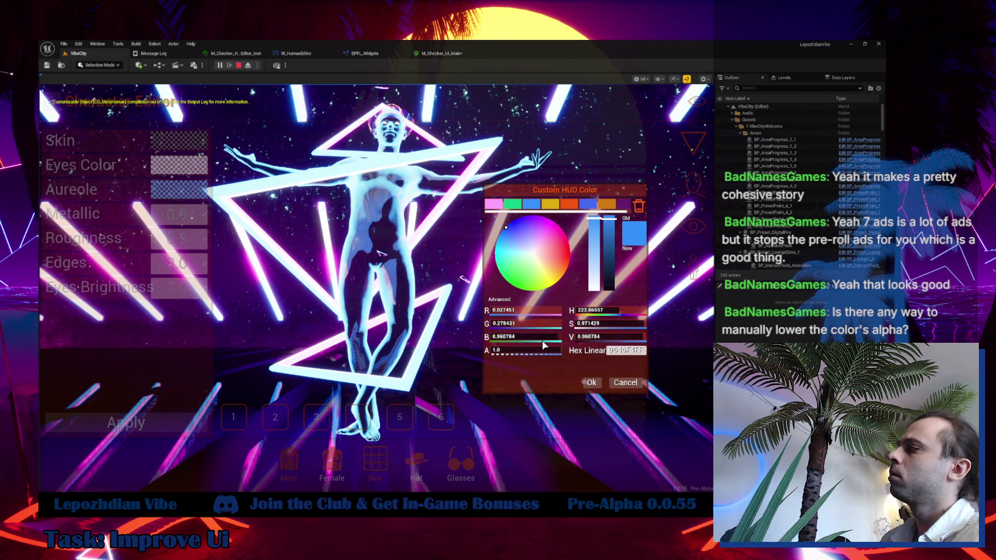
key("BackSpace")
key("BackSpace")
type("59")
left_click_drag(524, 351, 560, 351)
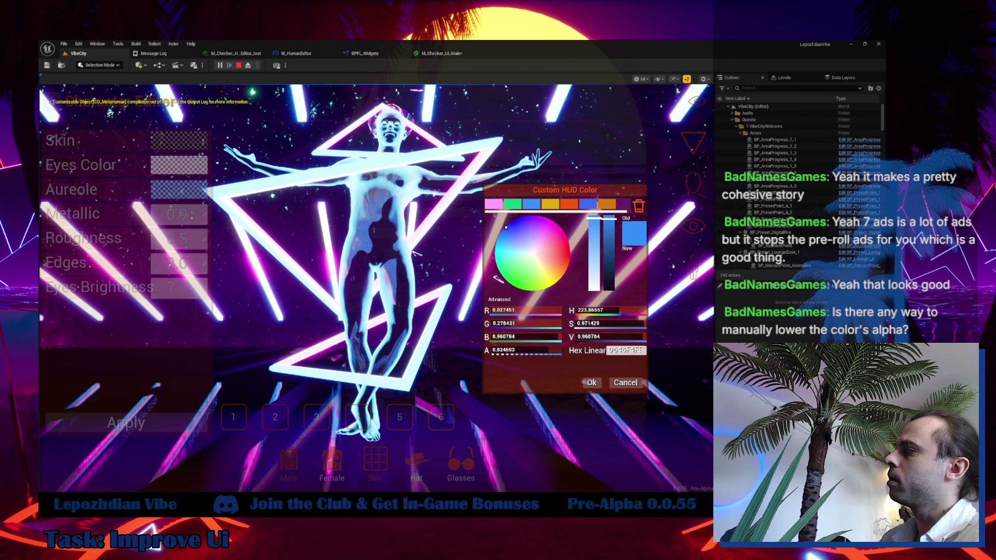
key("BackSpace")
key("BackSpace")
type("37")
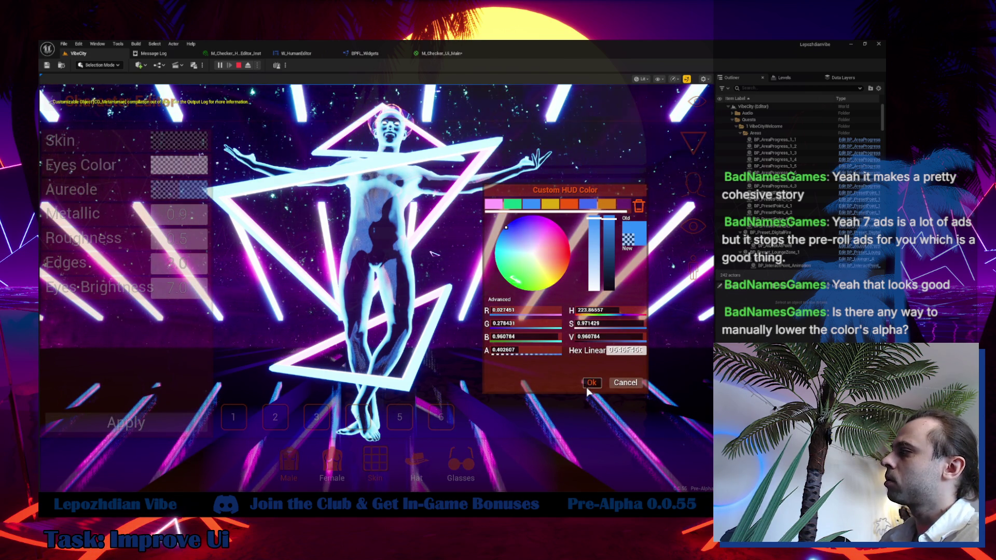
left_click(590, 384)
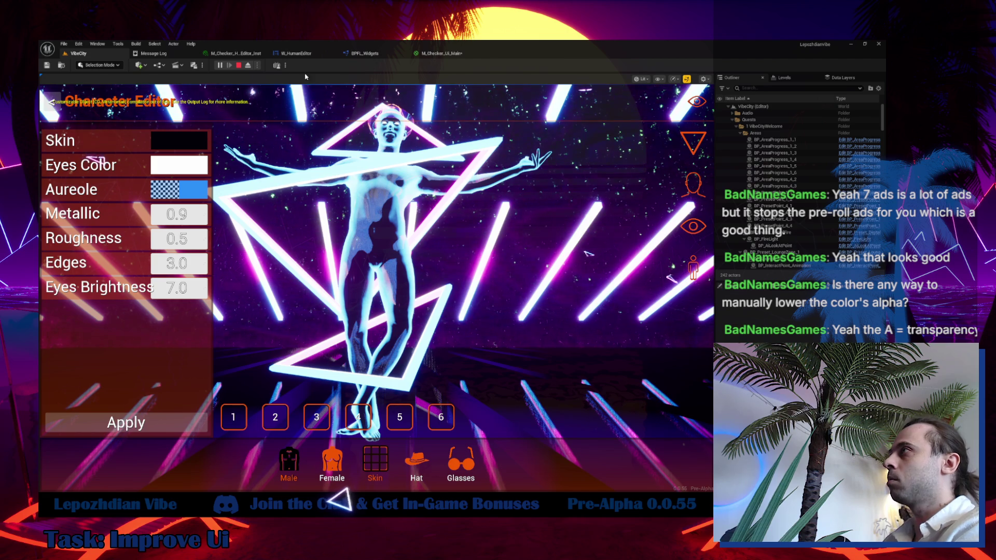
- End the simulation and select the W_ButtonImageMaleDefault button in the W_HumanEditor designer
left_click(296, 53)
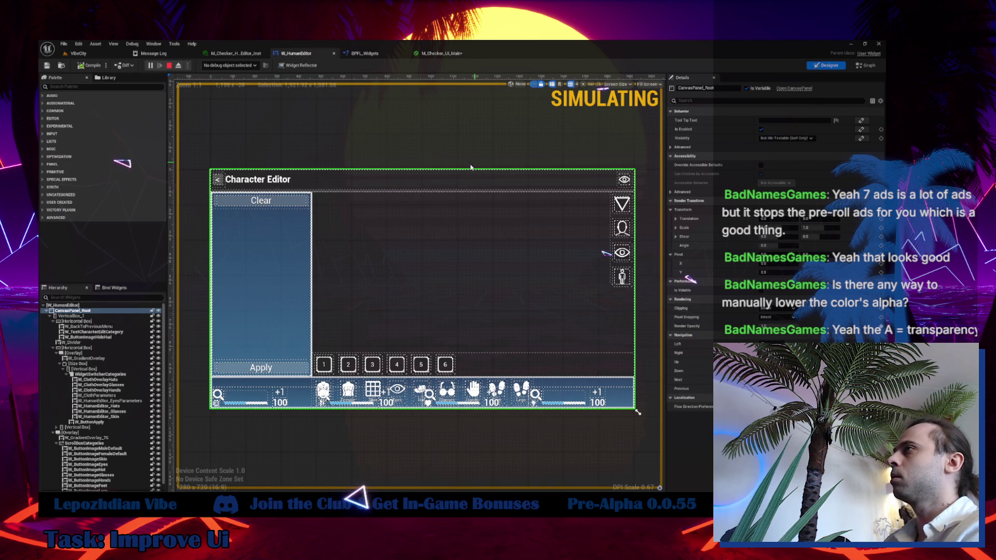
left_click(370, 54)
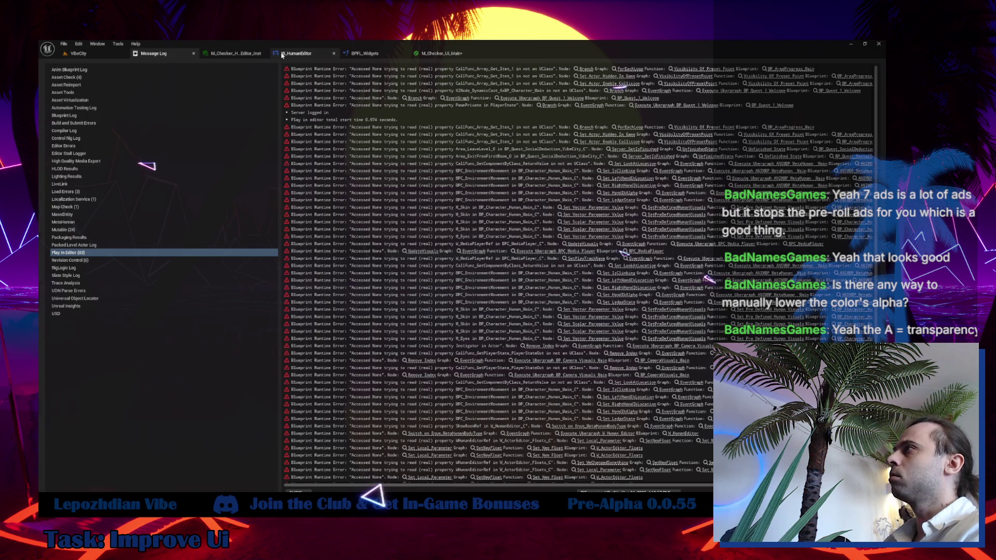
left_click(295, 53)
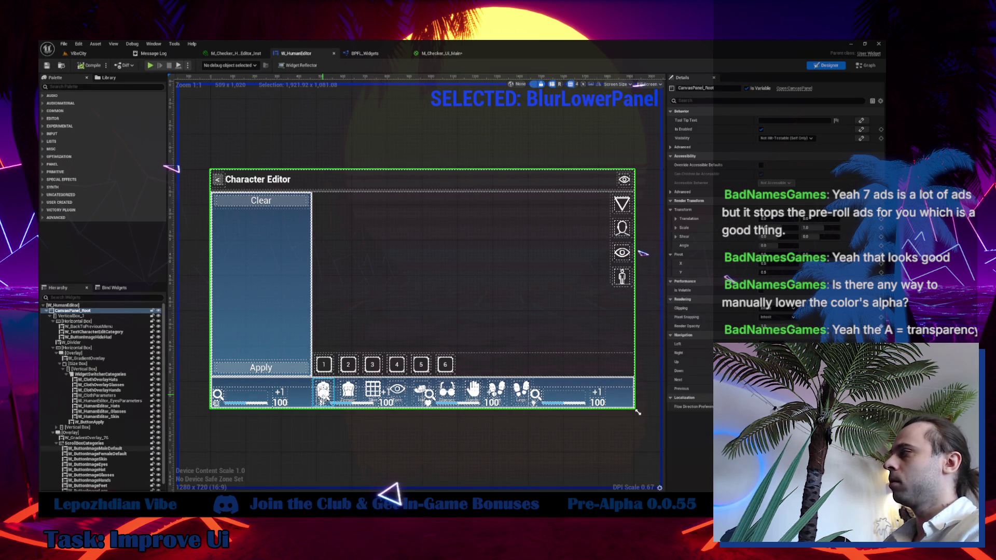
left_click(322, 392)
- Toggle the colour theme swatches in the button's Color and Opacity picker, then cancel unchanged
left_click(782, 238)
mouse_move(724, 245)
left_mouse_down()
mouse_move(402, 131)
mouse_move(397, 113)
left_mouse_up()
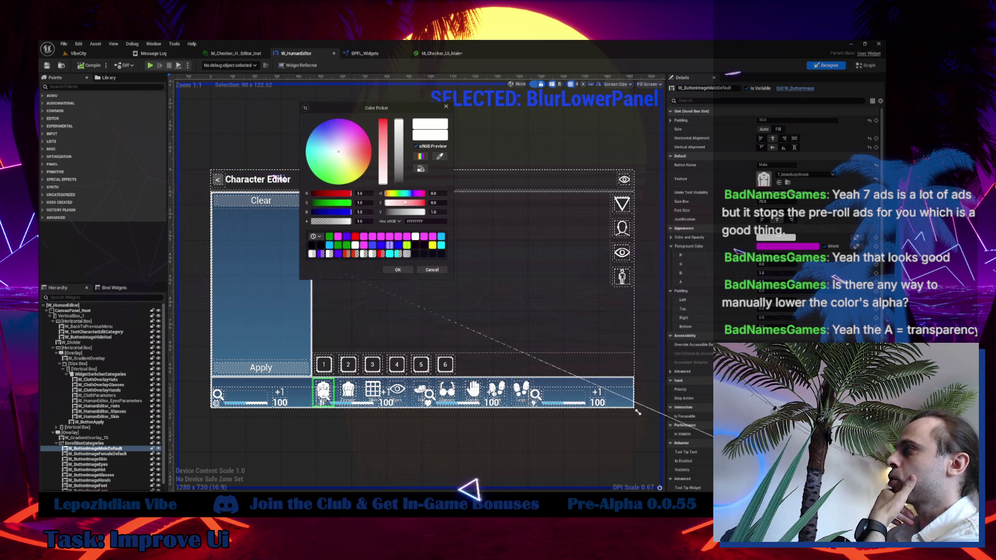
left_click(421, 168)
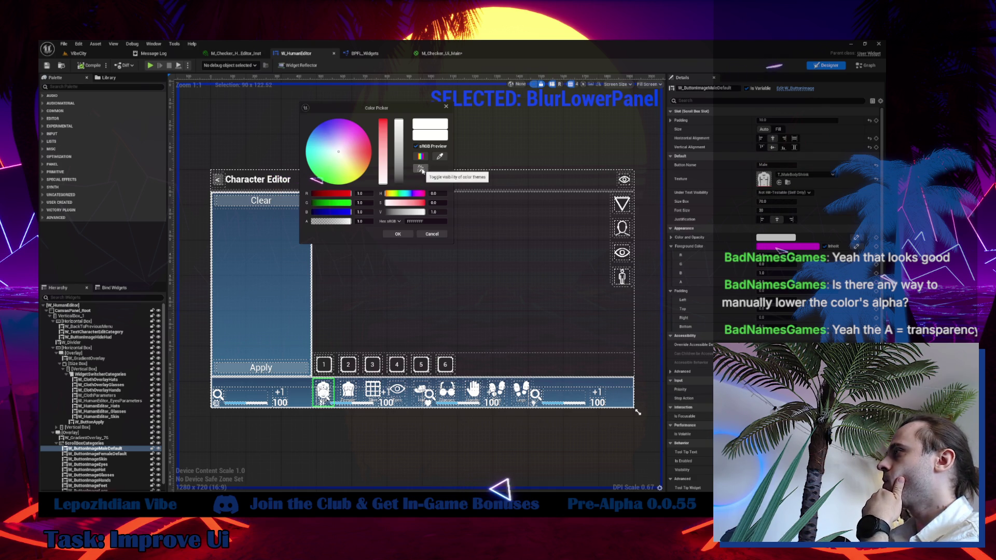
left_click(421, 170)
left_click(421, 169)
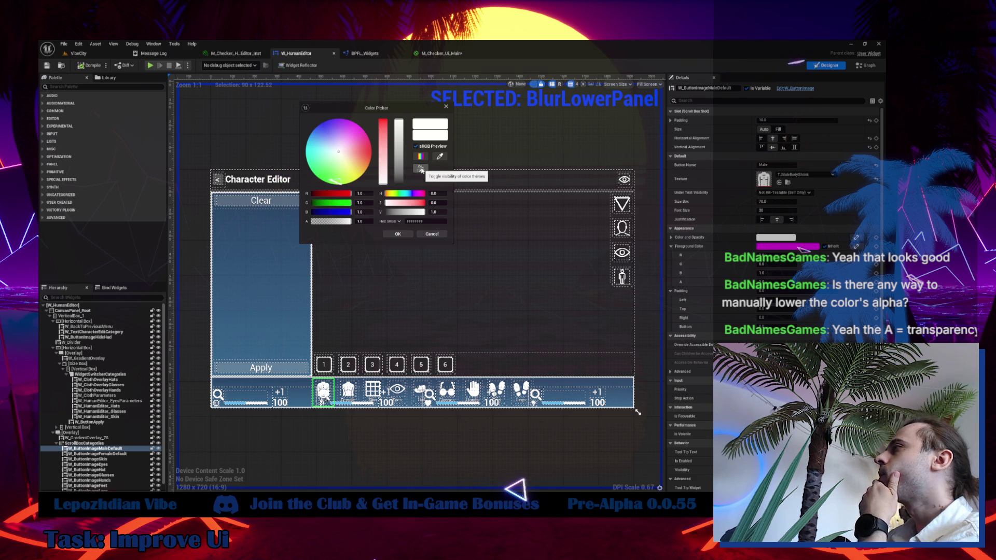
left_click(421, 169)
mouse_move(414, 109)
left_mouse_down()
mouse_move(460, 155)
mouse_move(463, 178)
left_mouse_up()
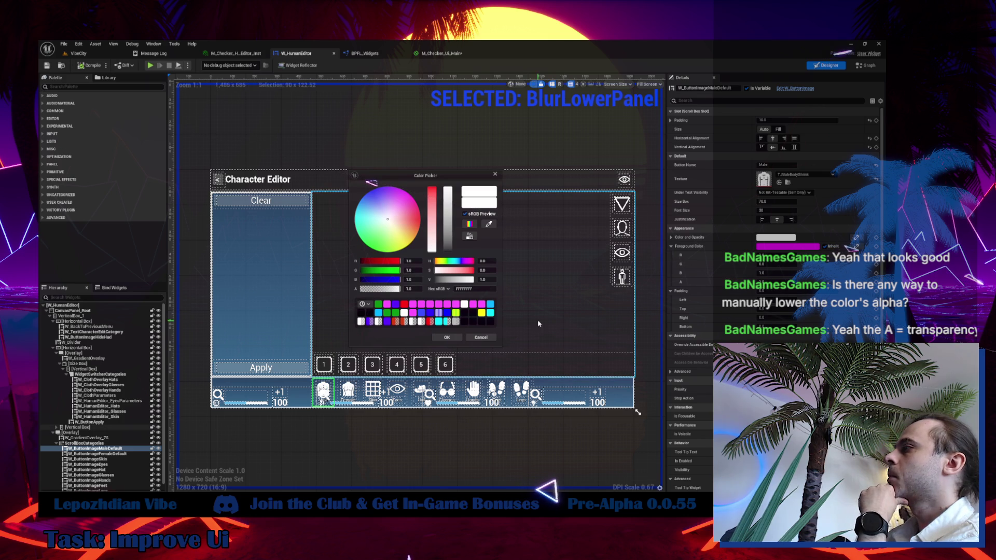
left_click(492, 338)
left_click(78, 53)
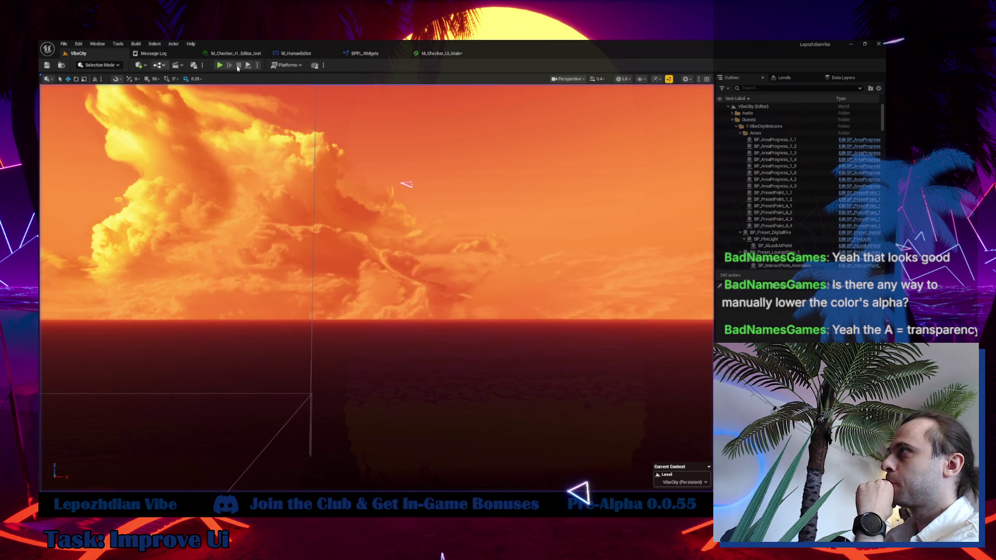
- Start a play test, glance at M_Checker_Ui_Main, and open the Character Editor's skin settings
left_click(220, 65)
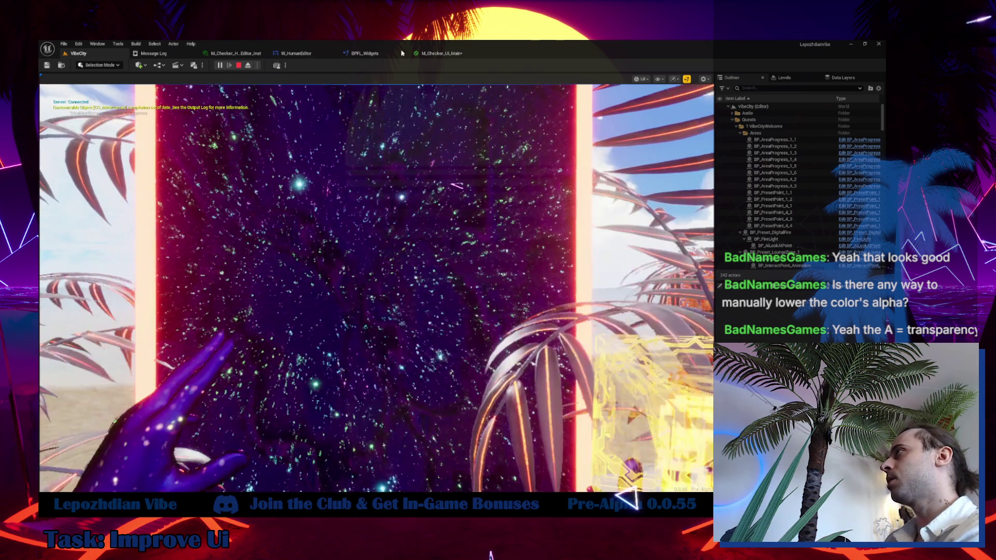
left_click(441, 53)
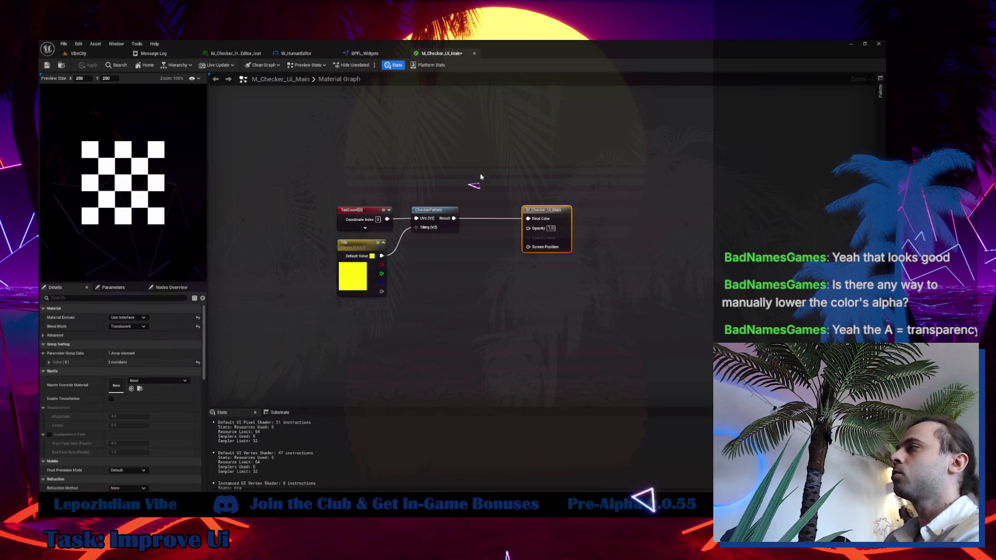
left_click(83, 54)
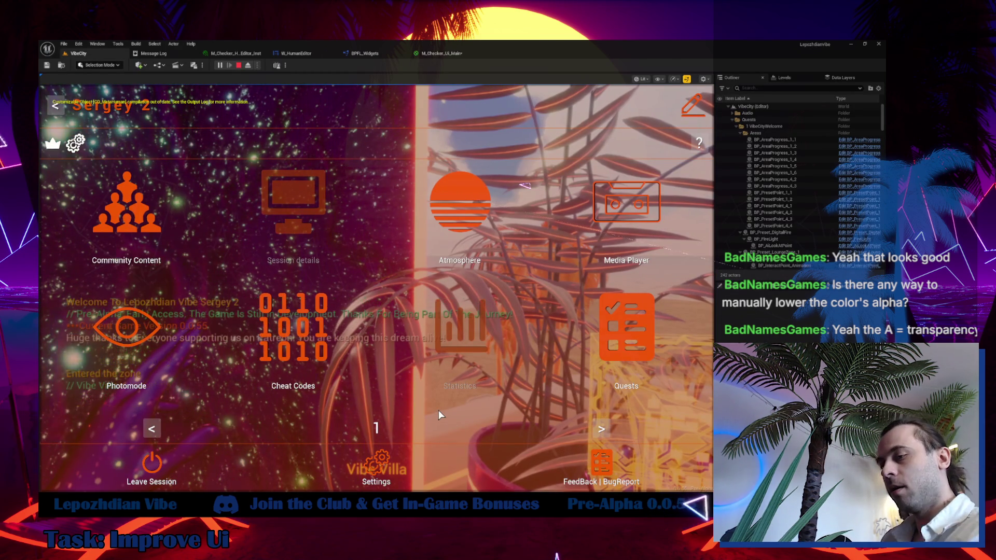
key("Escape")
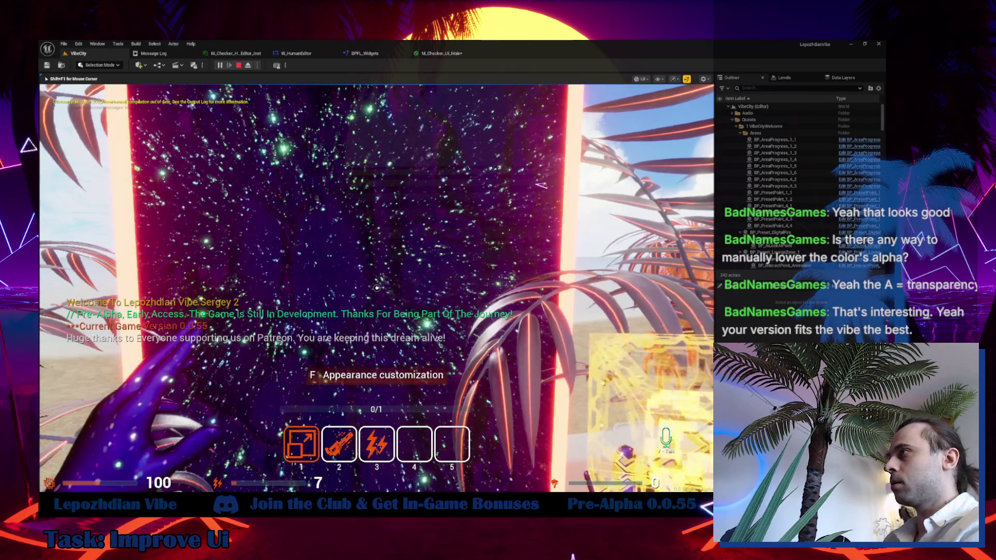
key("f")
left_click(101, 179)
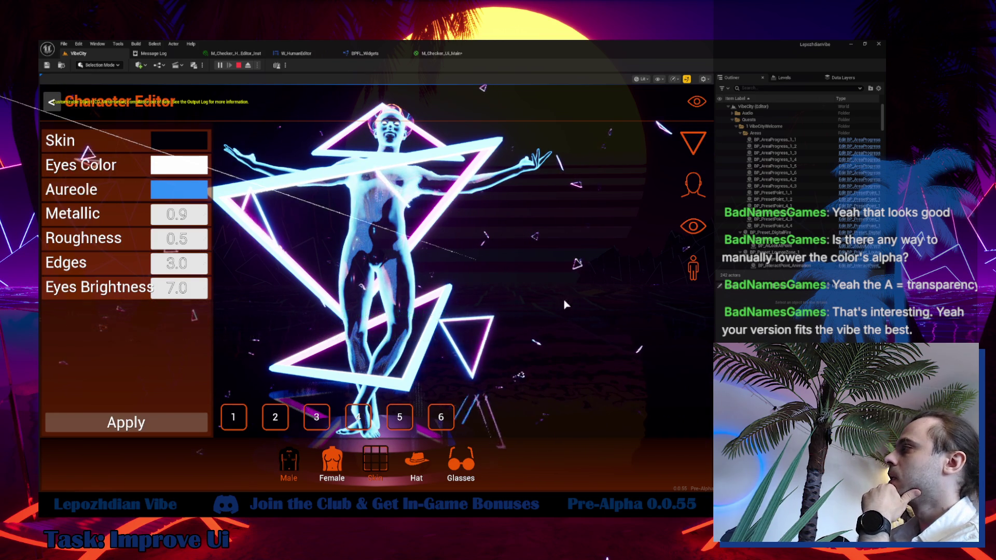
- Open and close the Aureole colour picker twice, then leave the game preview
left_click(181, 198)
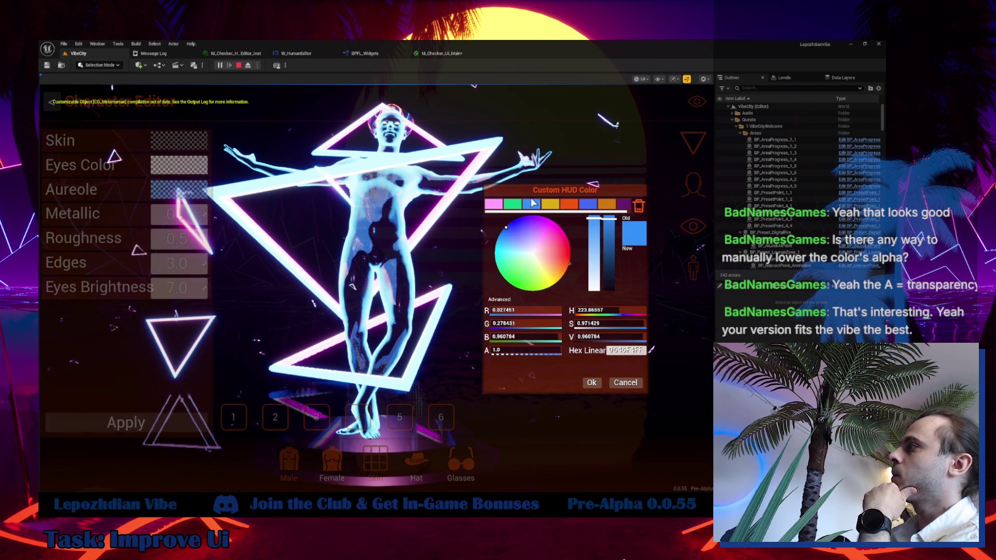
mouse_move(546, 196)
left_mouse_down()
mouse_move(552, 248)
mouse_move(558, 180)
mouse_move(561, 199)
mouse_move(457, 200)
mouse_move(536, 198)
left_mouse_up()
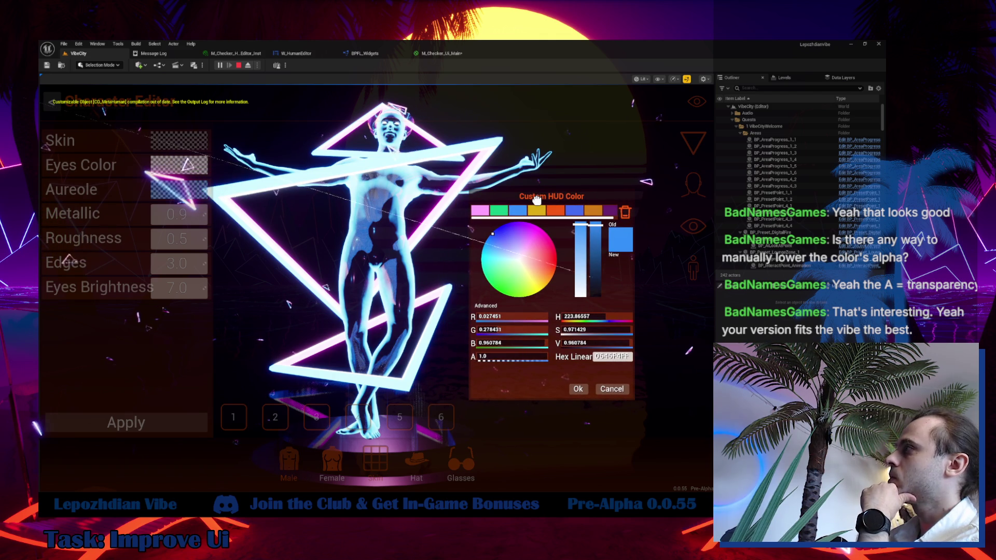
left_click(601, 388)
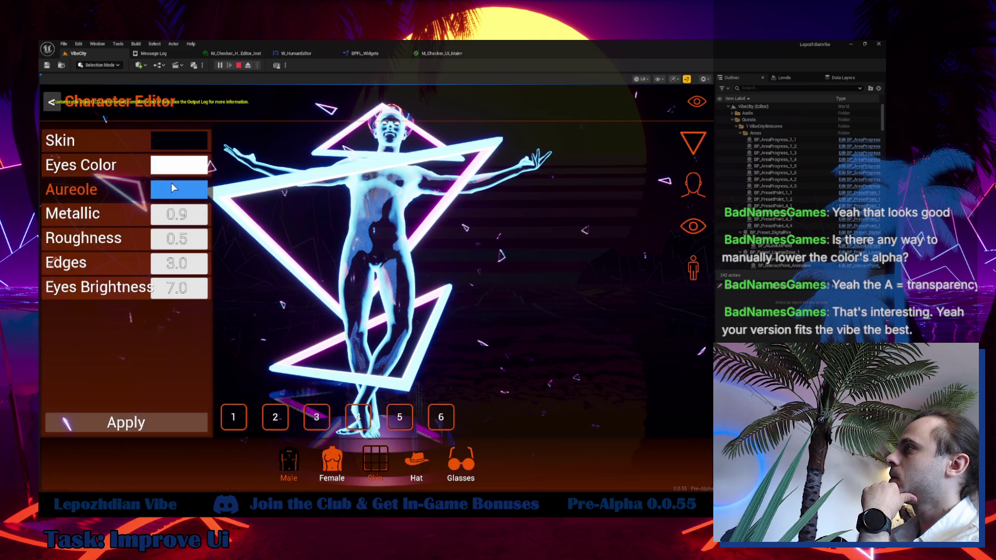
left_click(171, 183)
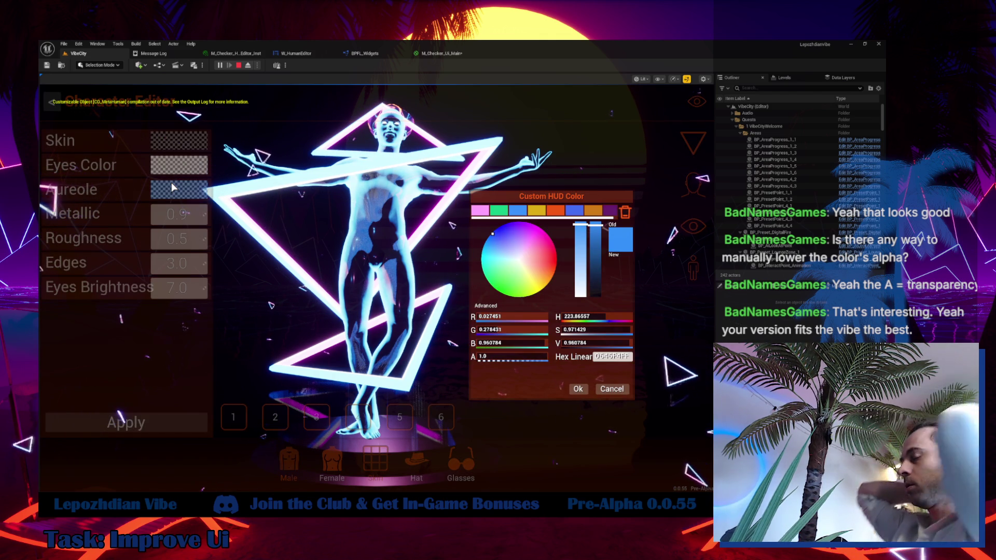
left_click(173, 187)
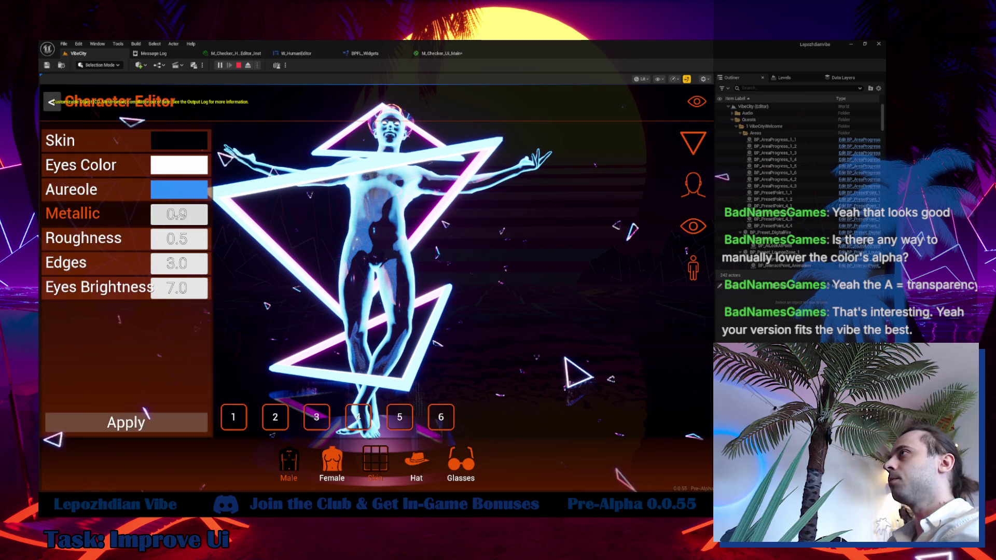
left_click(461, 54)
left_click(365, 53)
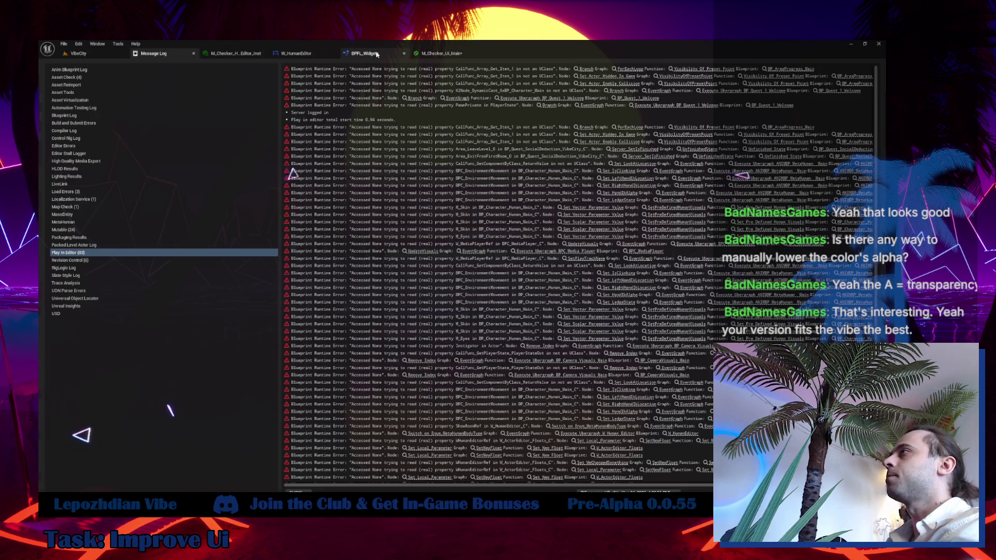
- Delete the GetBlurAmount function from BPFL_Widgets and compile the library
left_click(78, 106)
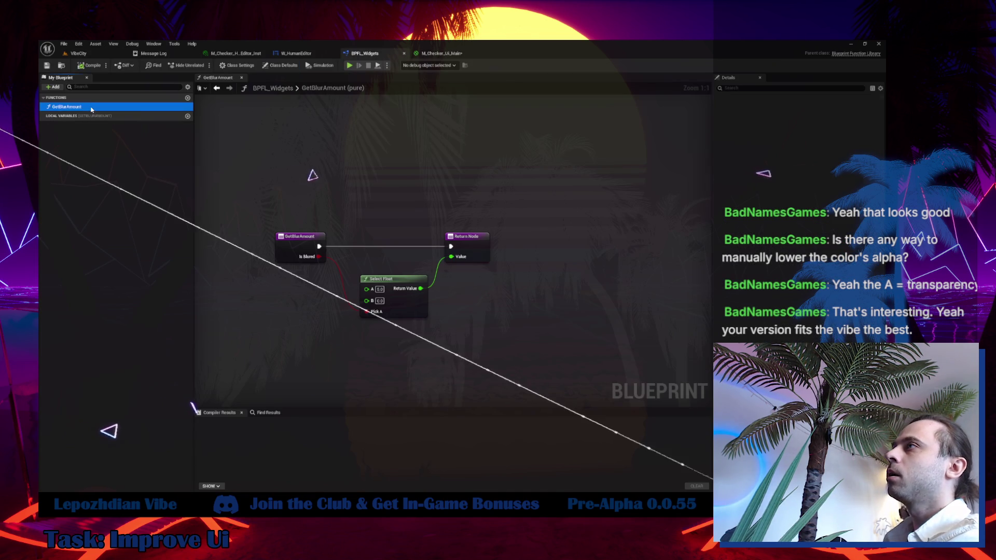
key("Delete")
left_click(86, 66)
- Find BPFL_Widgets in the Content Drawer and force delete the asset
left_click(62, 66)
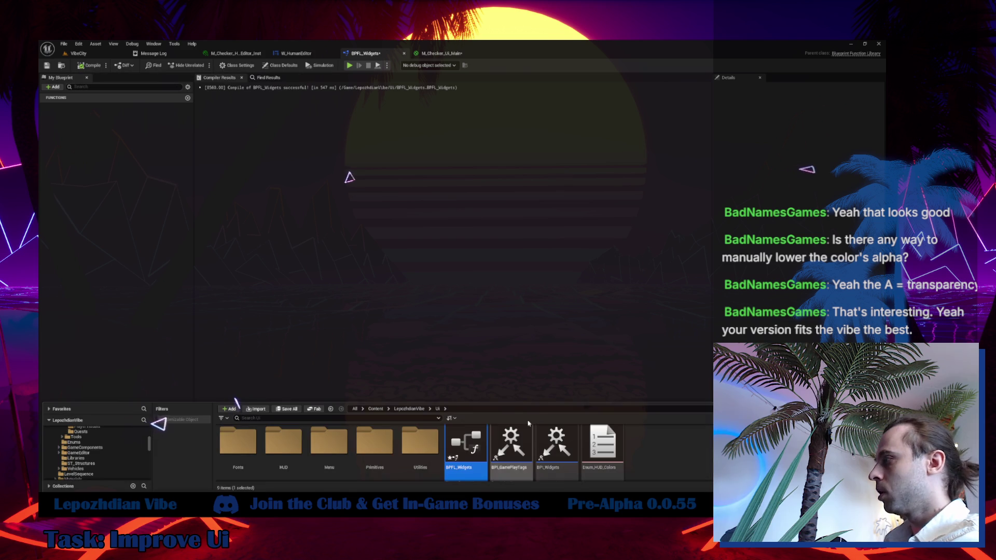
left_click_drag(511, 403, 506, 273)
right_click(463, 327)
left_click(467, 358)
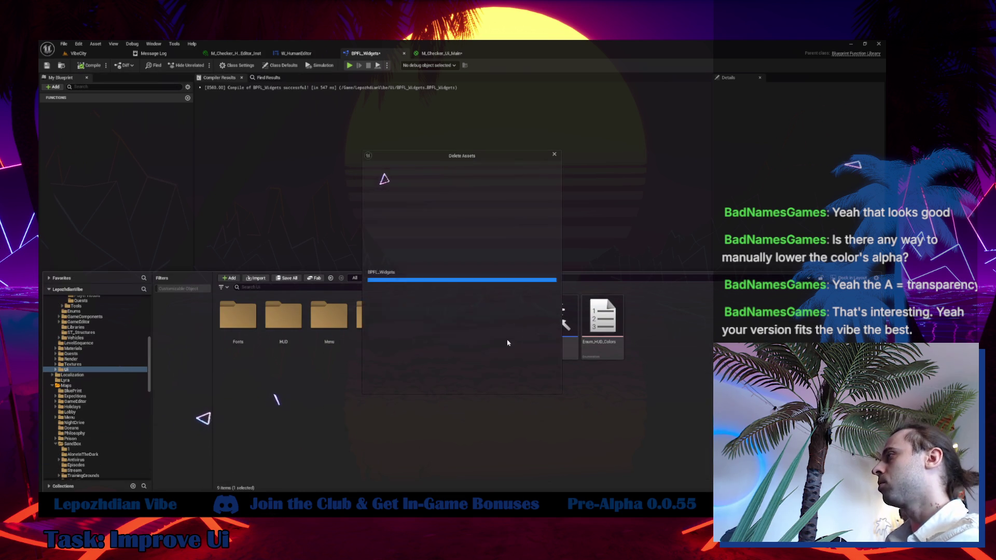
left_click(442, 383)
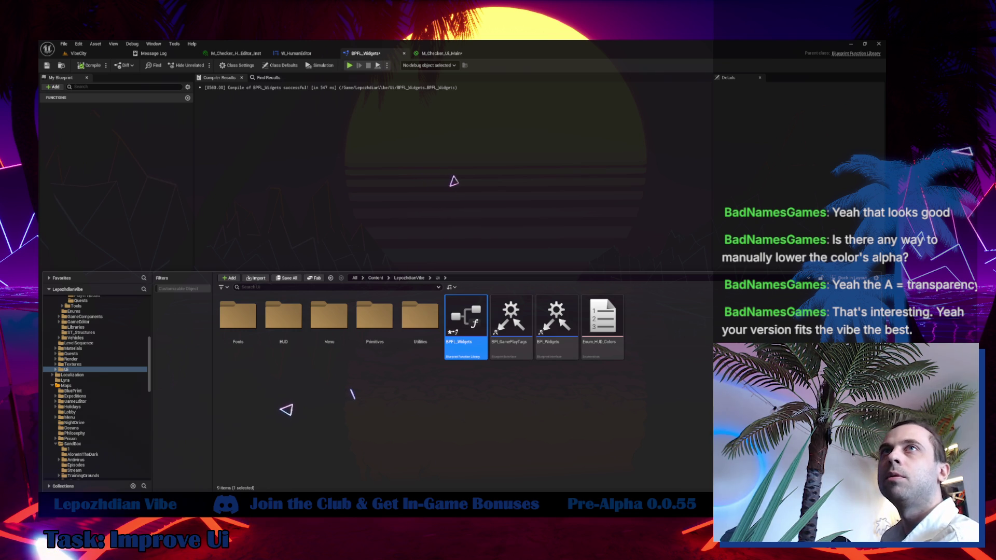
key("Delete")
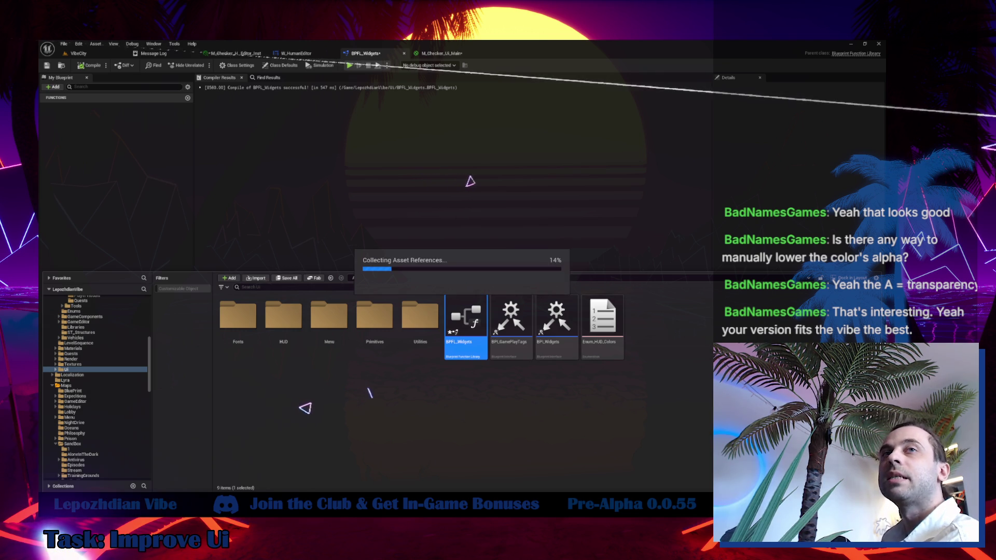
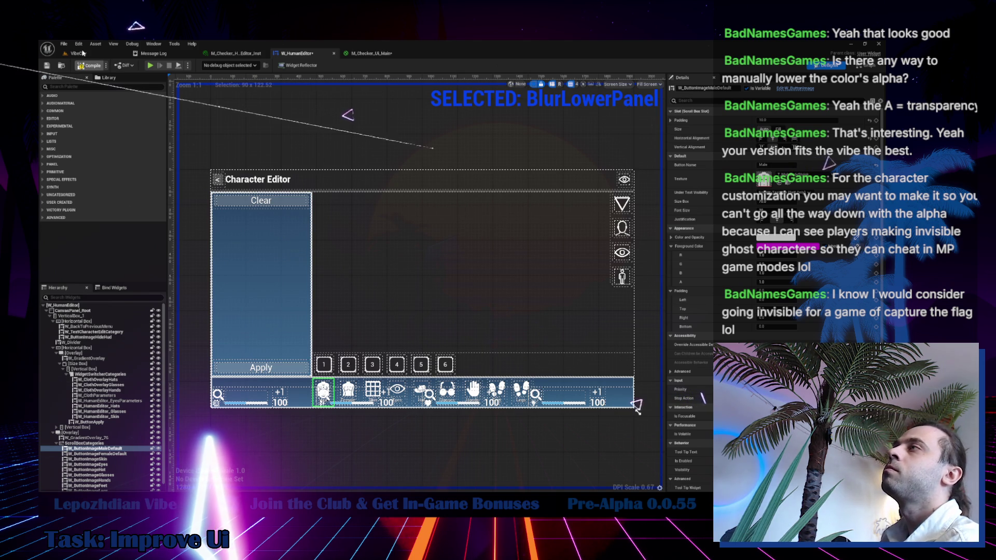
- Save all assets from the VibeCity level and start a Play-In-Editor session
left_click(79, 53)
left_click(63, 44)
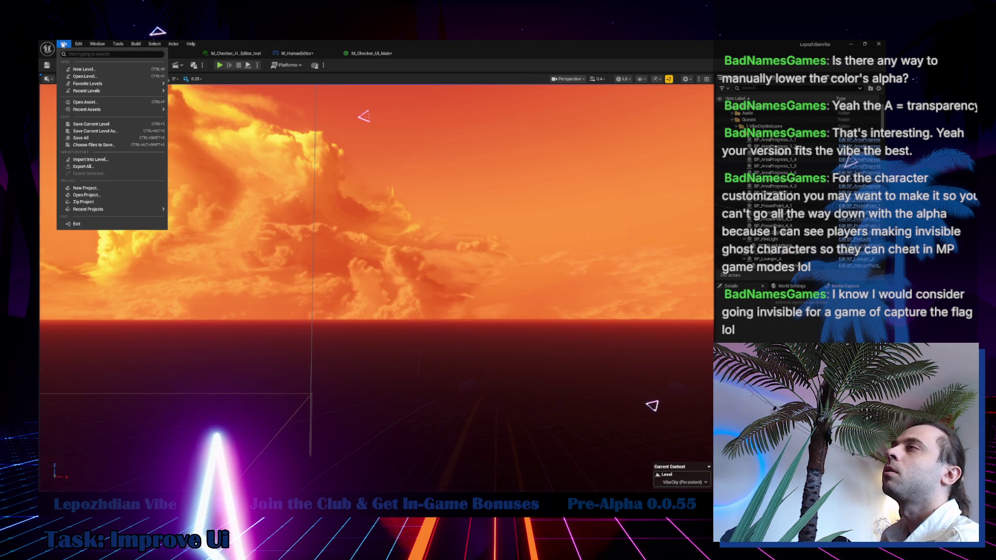
left_click(96, 138)
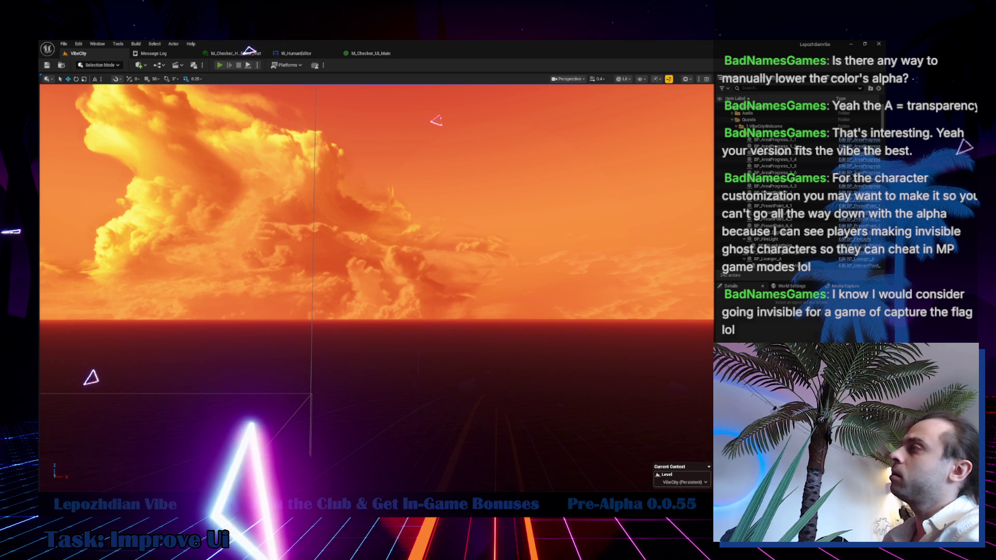
key("alt+p")
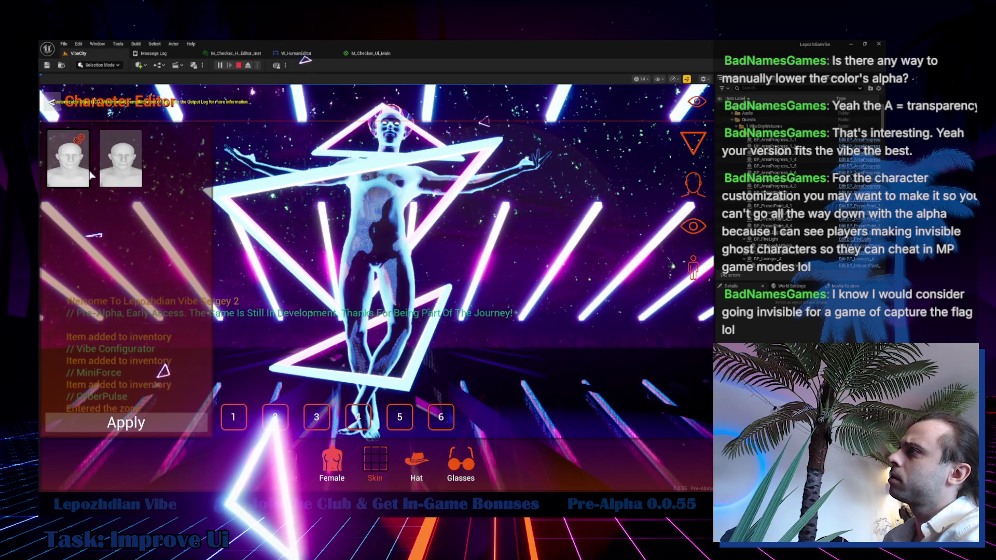
- Lower the Aureole colour's alpha to 0 in the character's colour settings
left_click(82, 141)
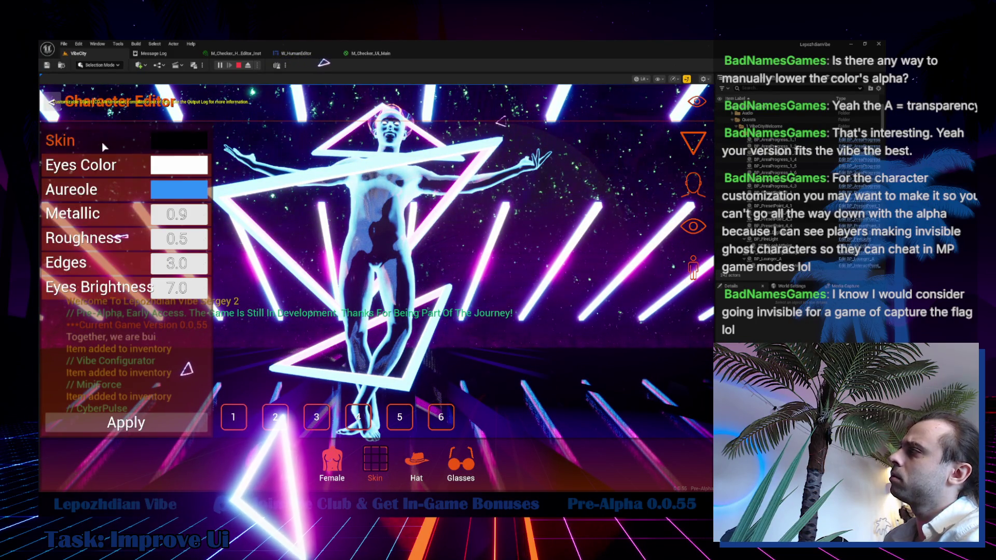
left_click(179, 190)
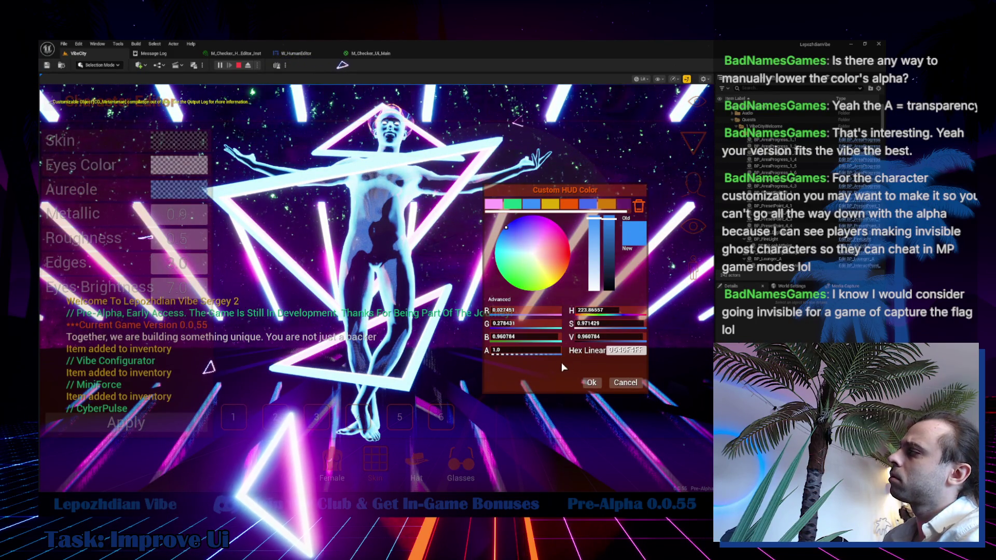
left_click_drag(551, 353, 490, 352)
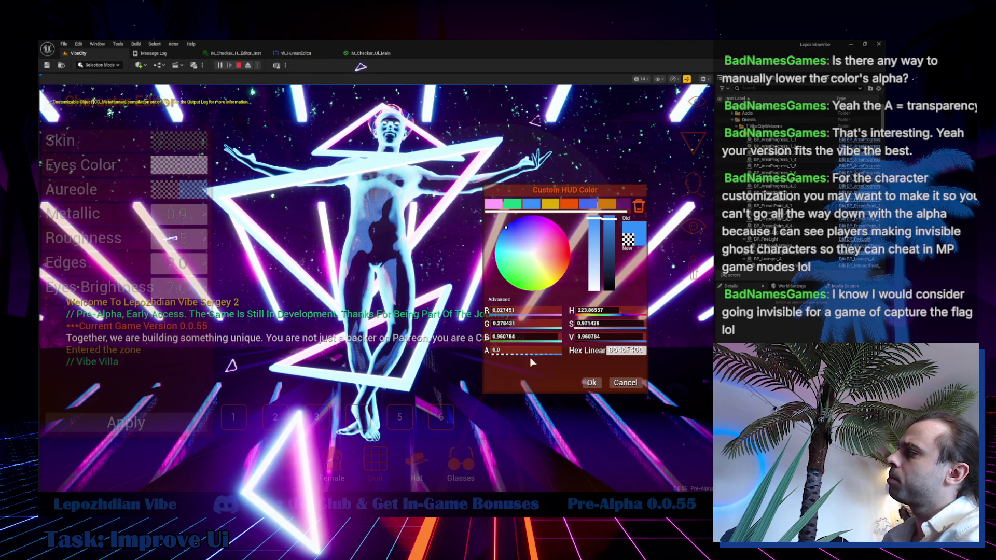
left_click(595, 383)
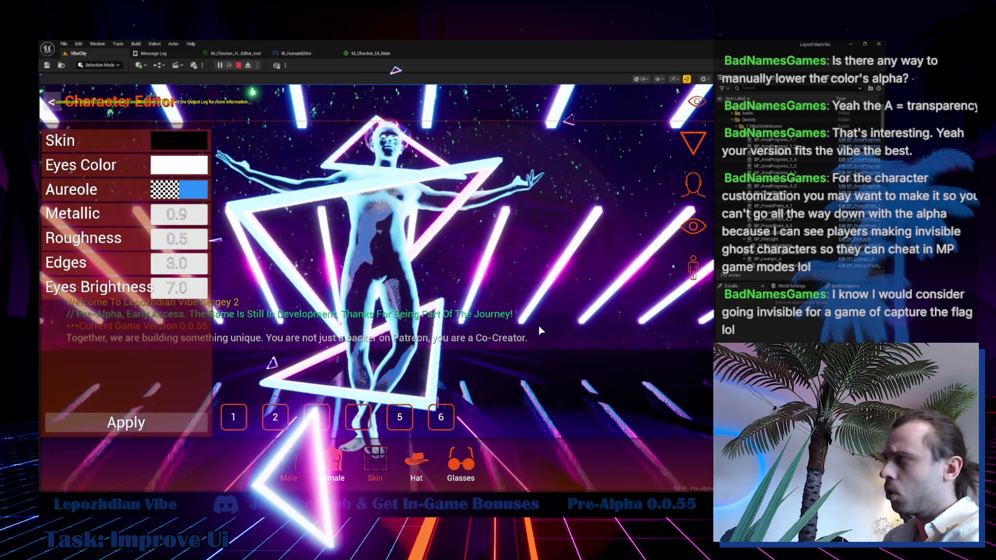
- Confirm the Skin colour and dismiss the Eyes Color picker
left_click(186, 141)
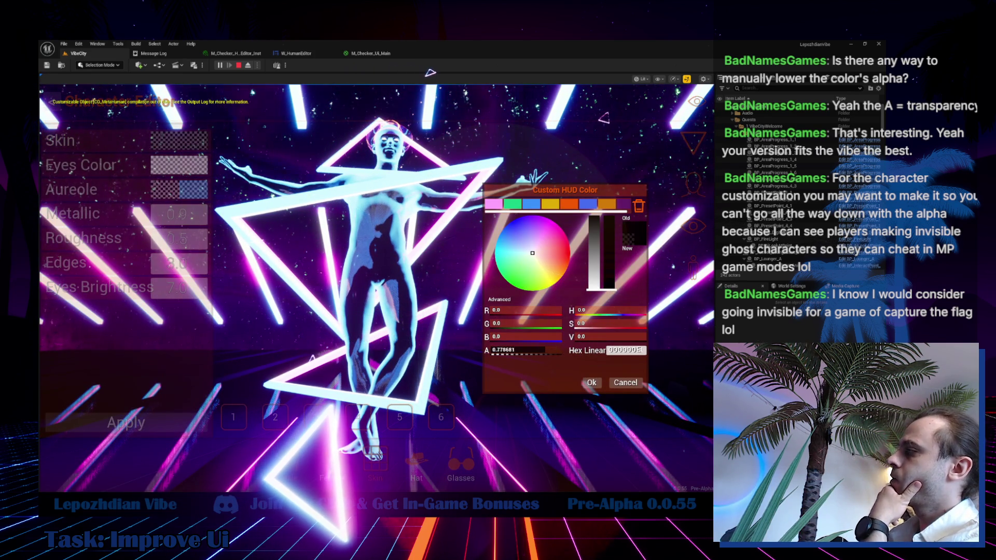
left_click(593, 382)
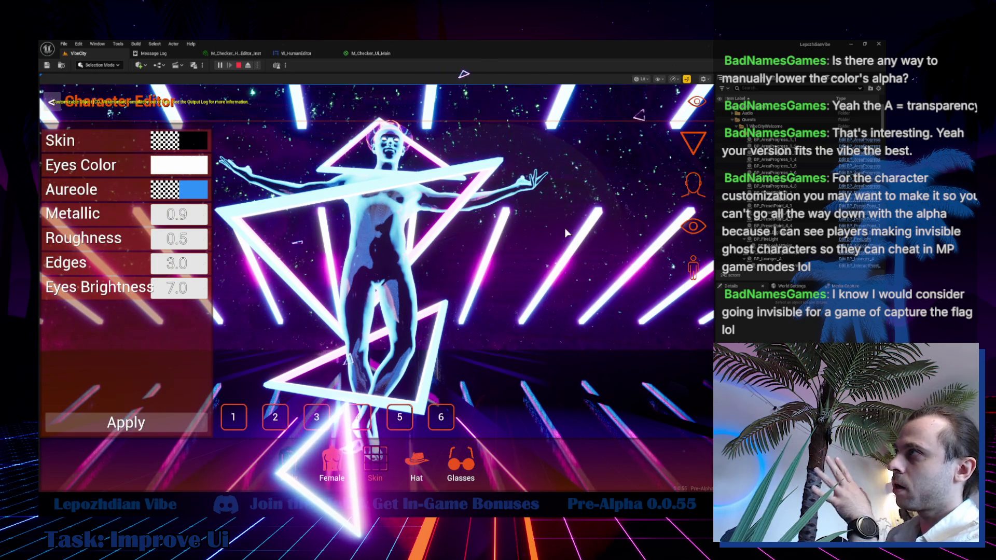
left_click(195, 172)
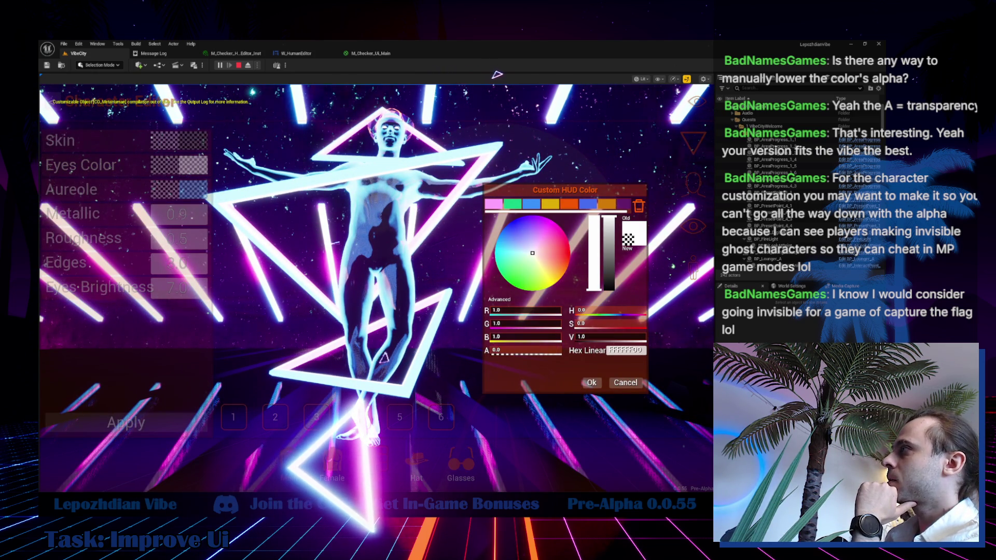
left_click(618, 387)
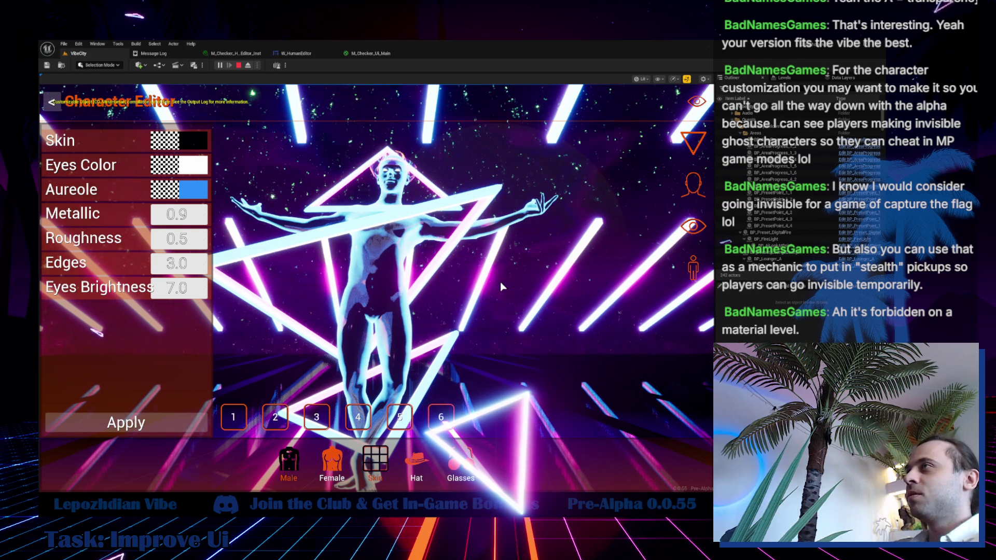
- Switch to head presets, exit the Character Editor without saving, reopen it with F, and exit again
left_click(693, 184)
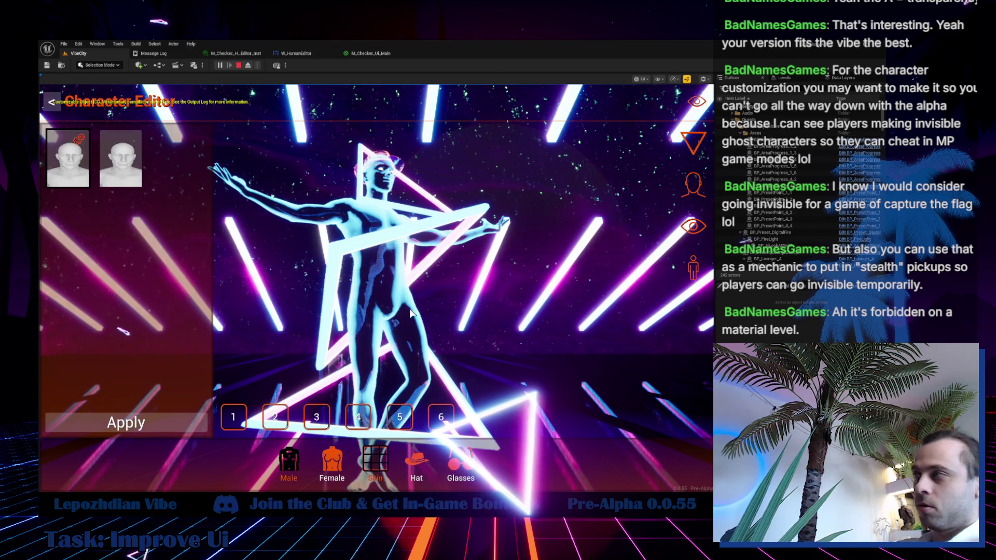
key("Escape")
left_click(350, 307)
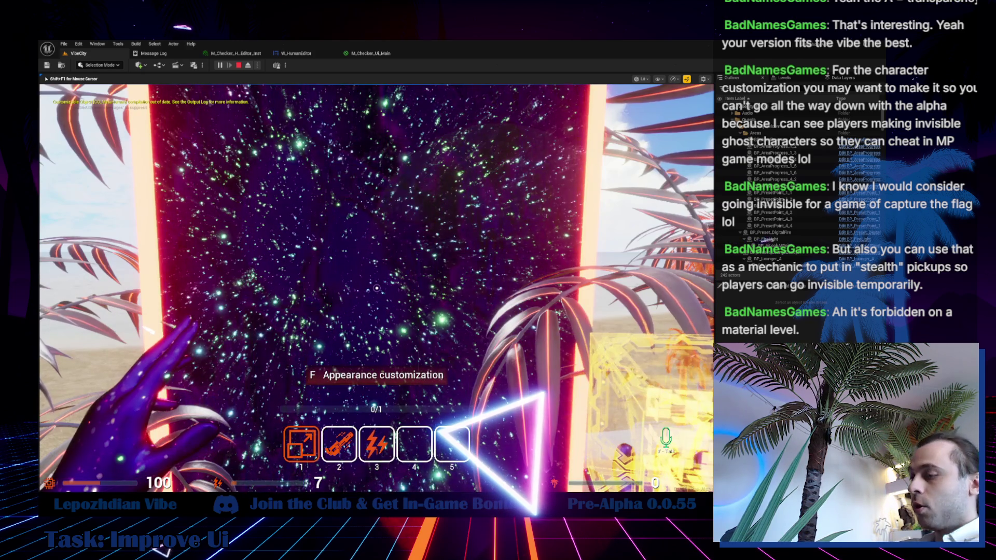
key("f")
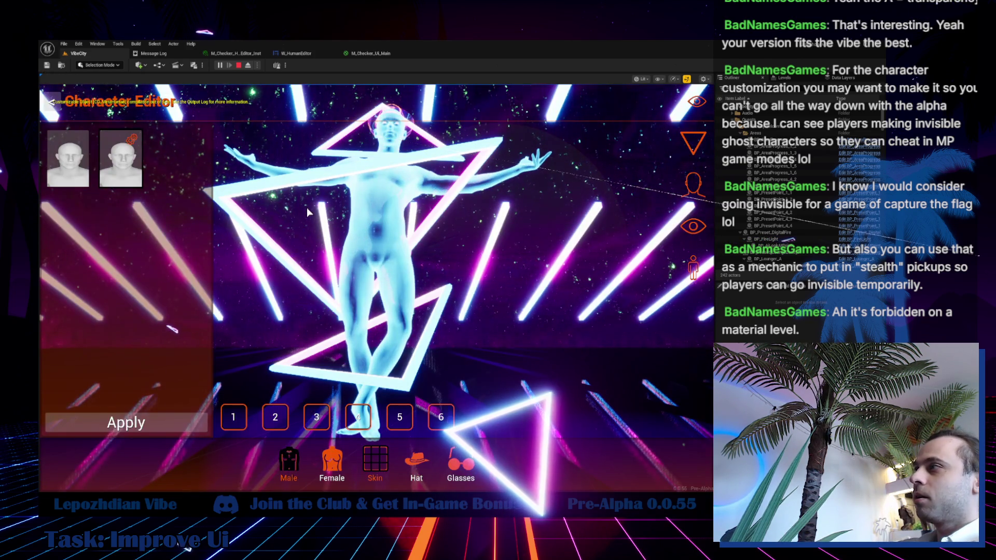
key("Escape")
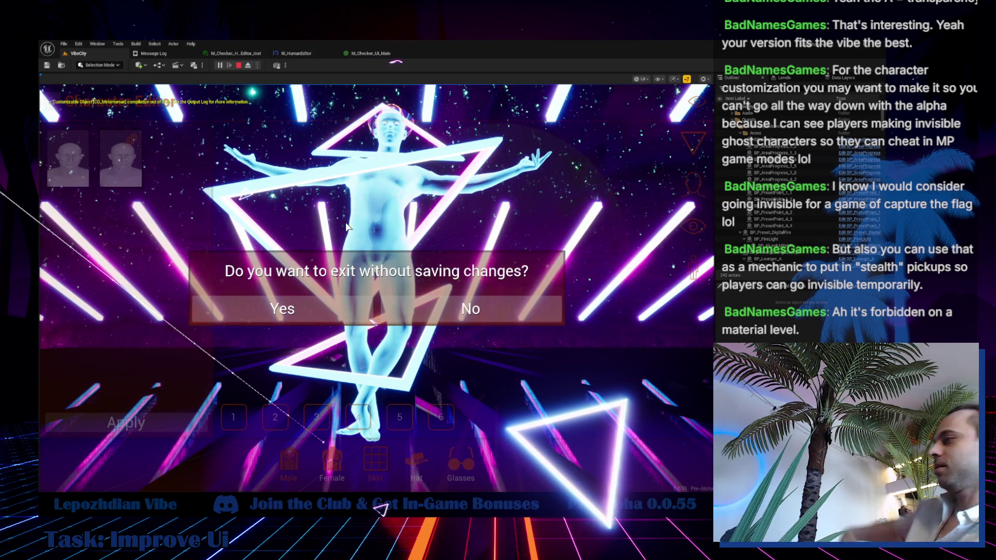
- Confirm the exit, then add Invisibility to the inventory through Cheat Codes
left_click(338, 304)
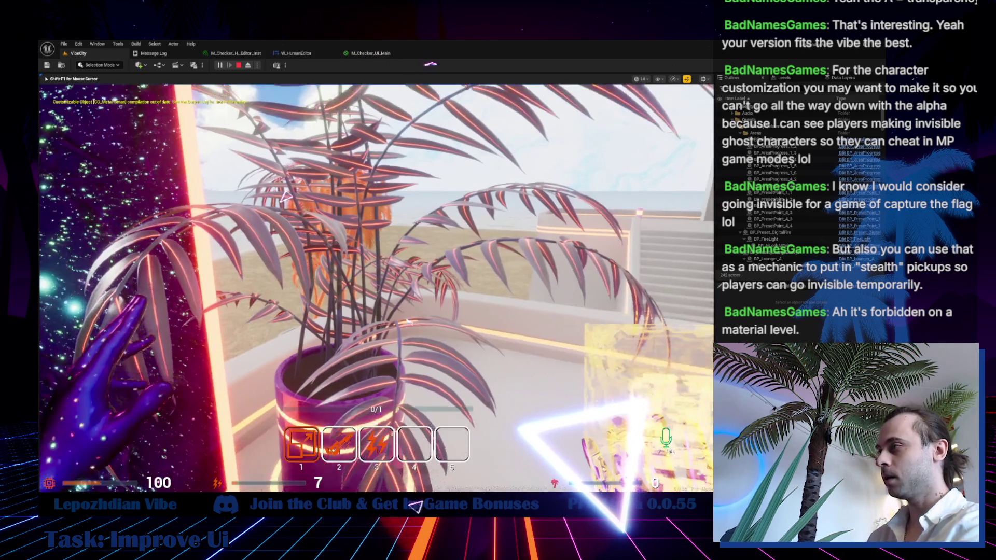
key("Escape")
left_click(294, 336)
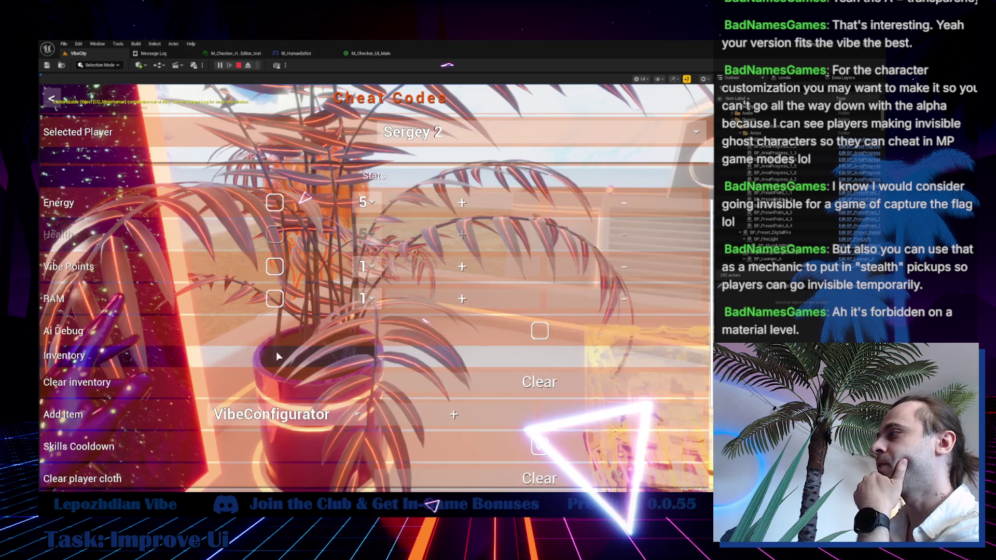
left_click(299, 332)
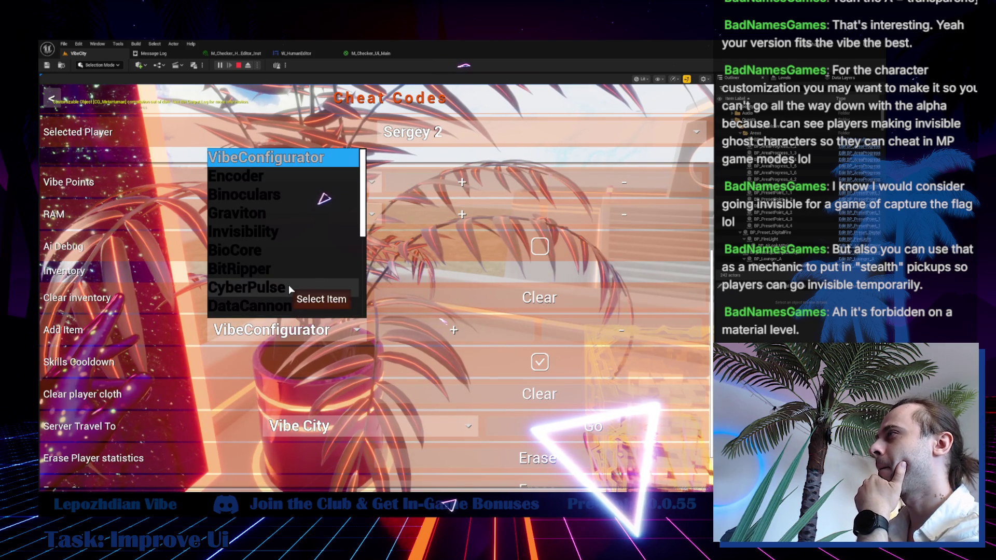
left_click(285, 233)
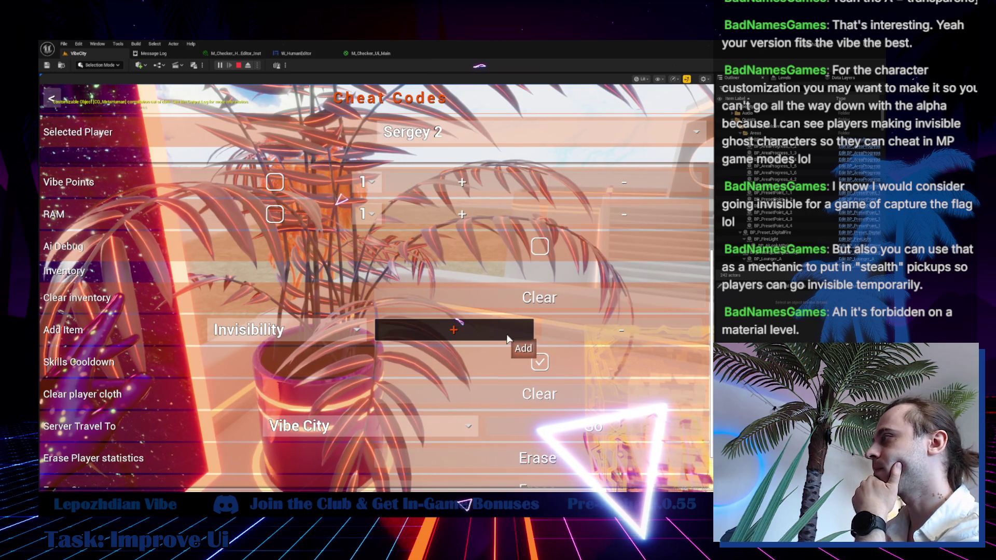
left_click(454, 330)
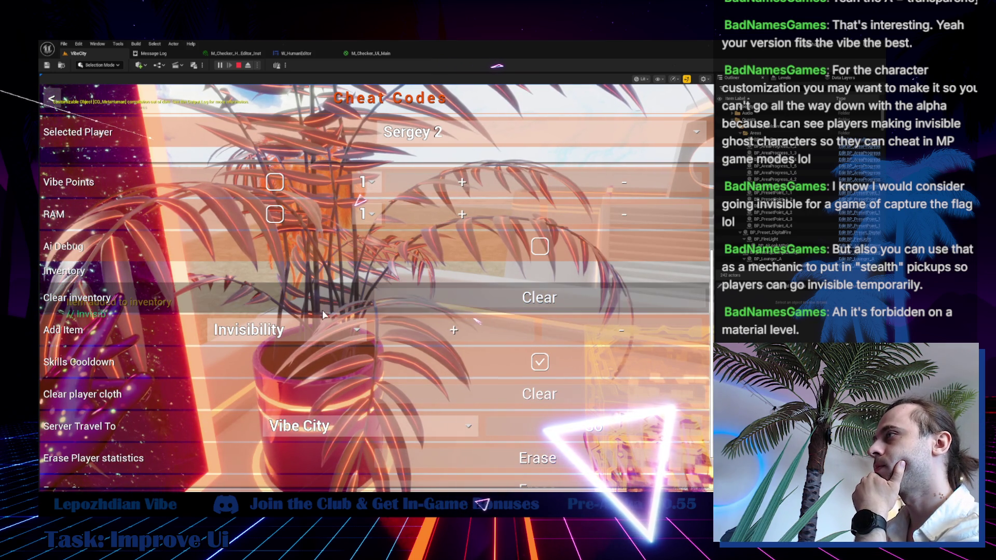
- Enable the infinite Vibe Points and RAM cheats and close the cheat panel
scroll(270, 221, "up", 2)
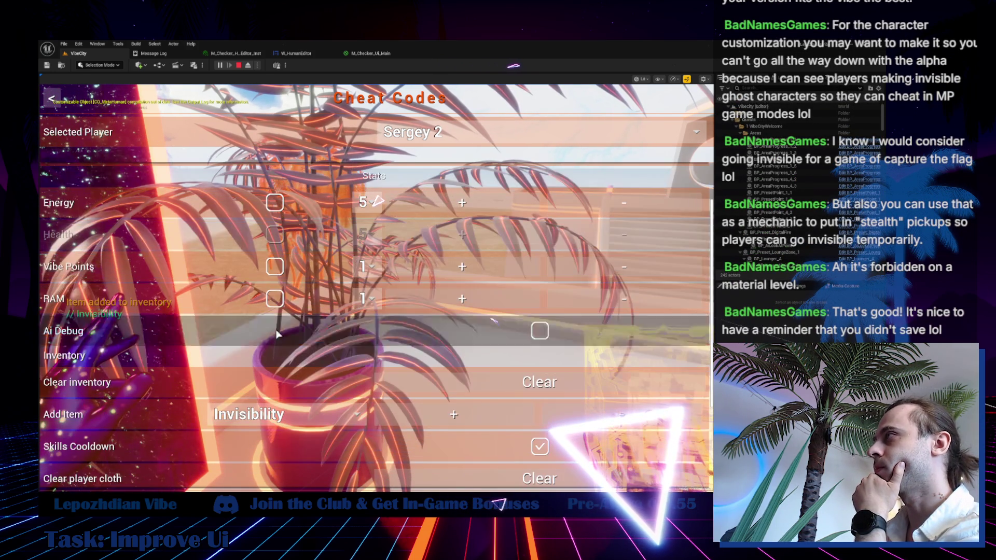
left_click(275, 266)
left_click(275, 299)
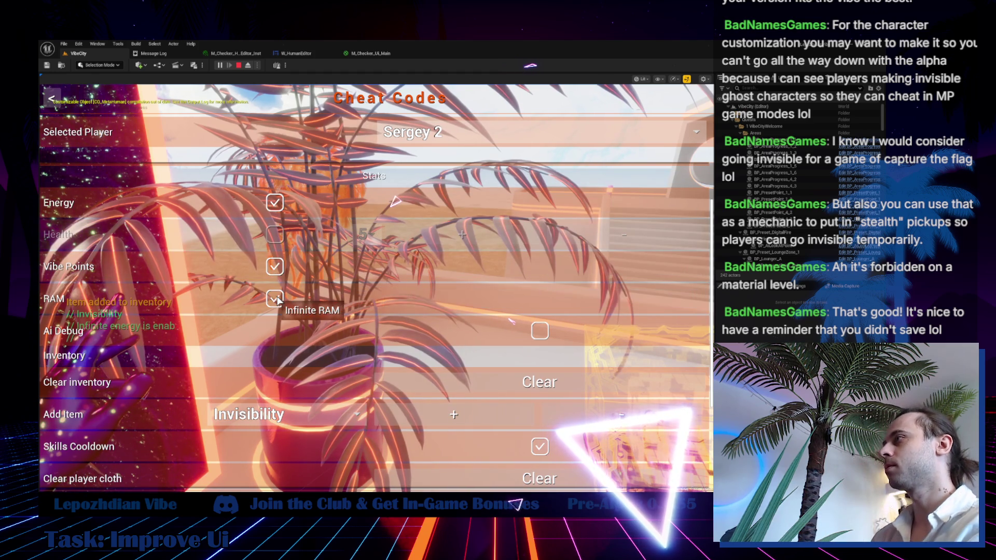
key("Escape")
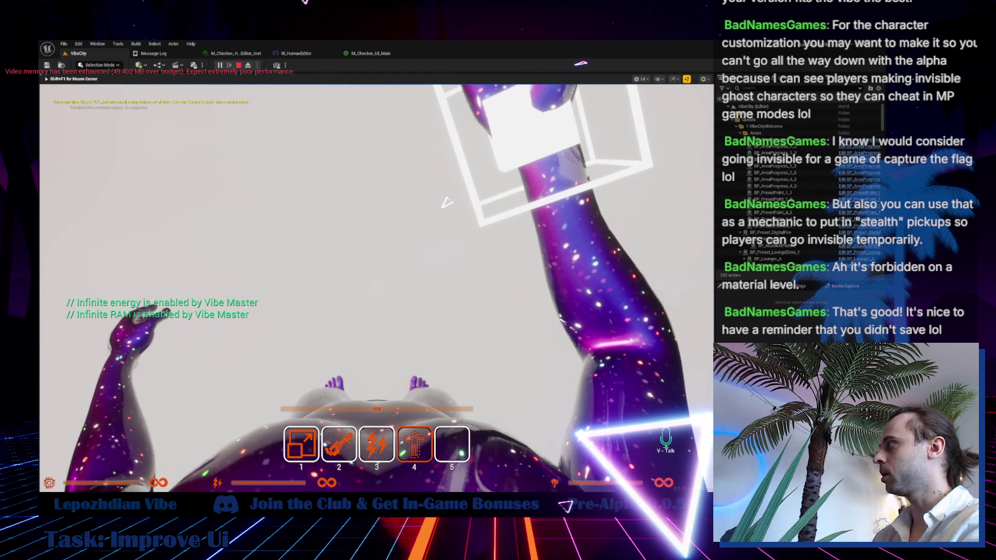
- Use Invisibility, eject to a free camera to inspect, then repossess the player and open the menu
left_click(451, 202)
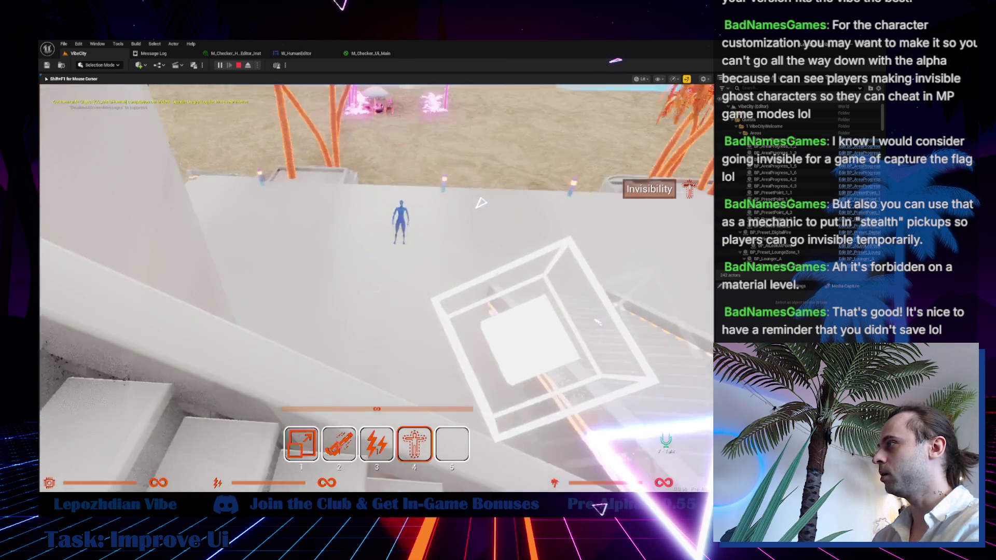
key("shift+F1")
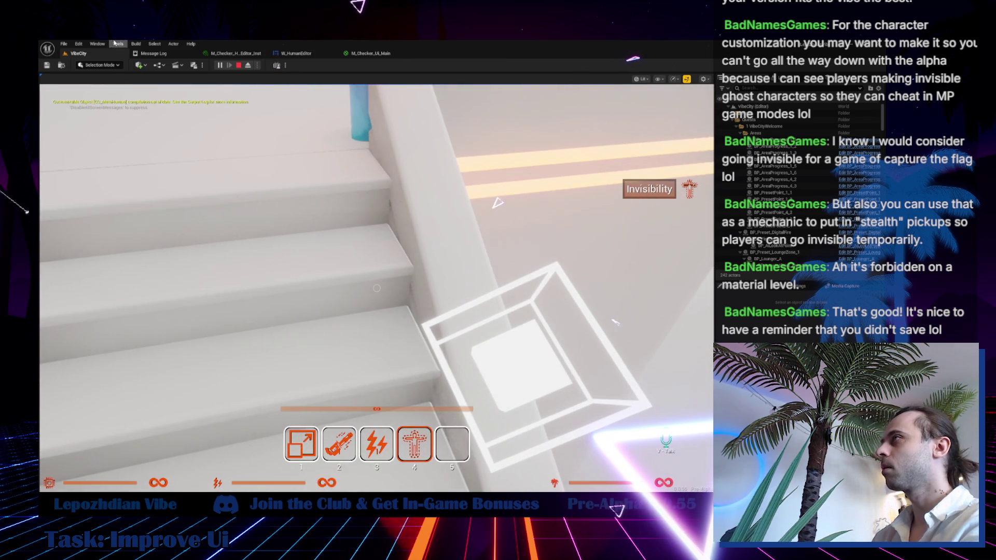
left_click(247, 66)
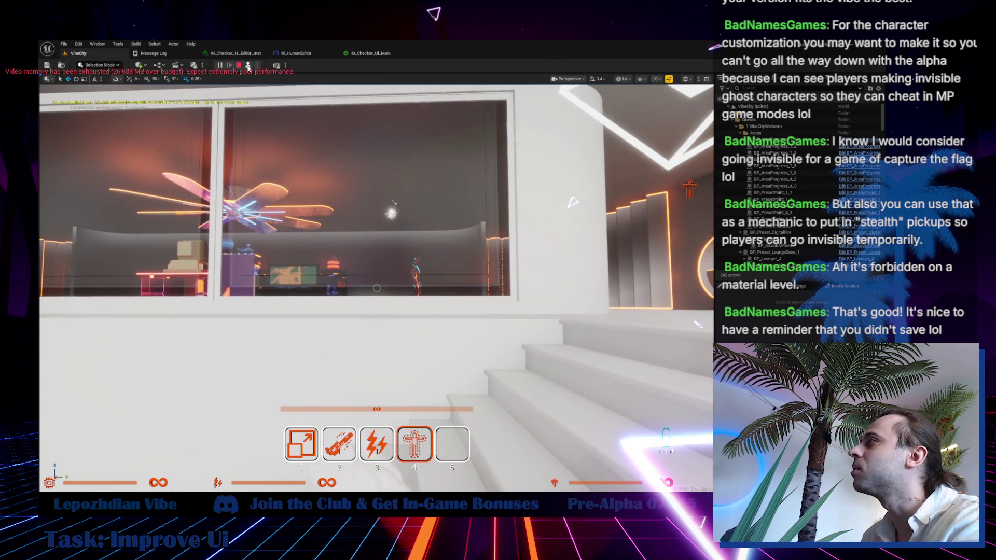
left_click(248, 66)
key("Tab")
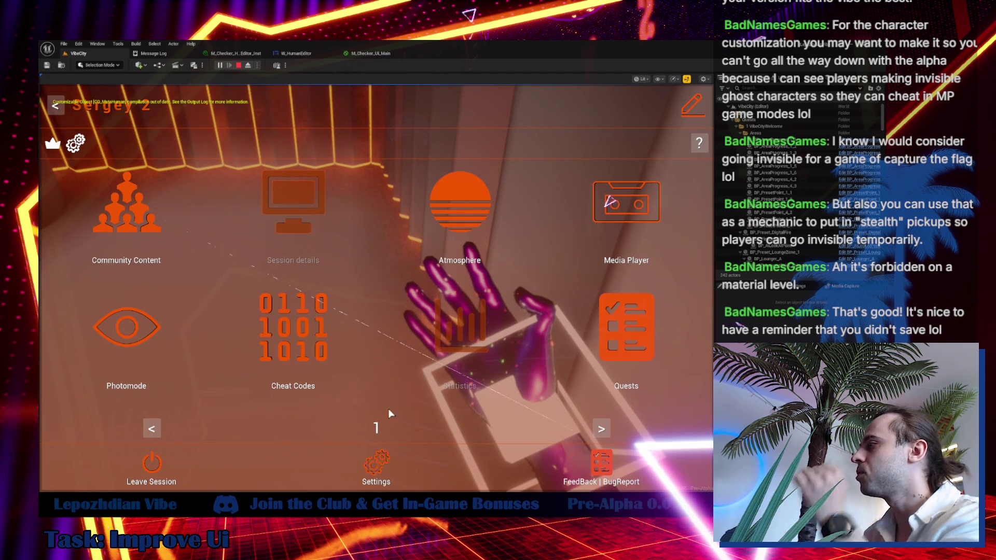
- Cycle the All graphics setting through Low and Medium to High, then resume play
left_click(366, 465)
left_click(306, 99)
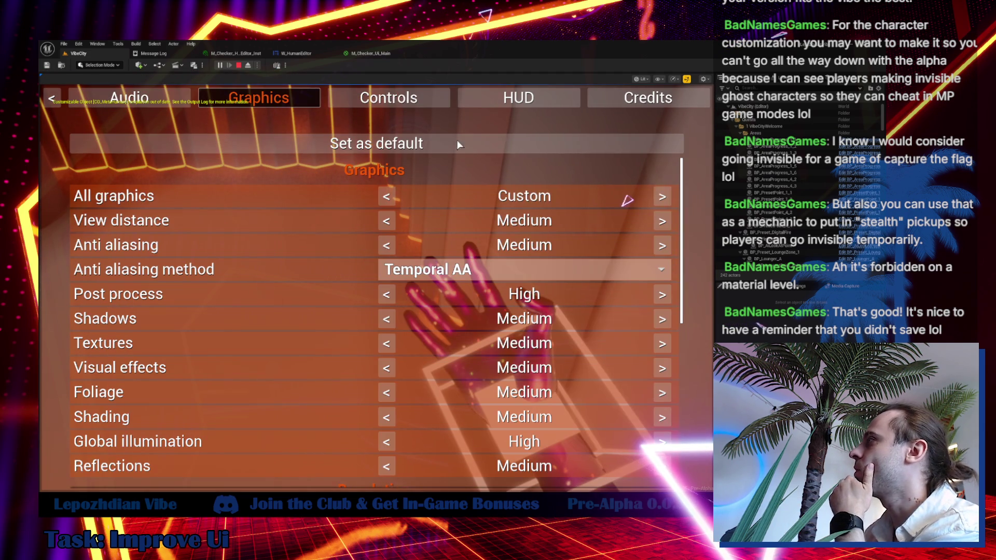
left_click(664, 199)
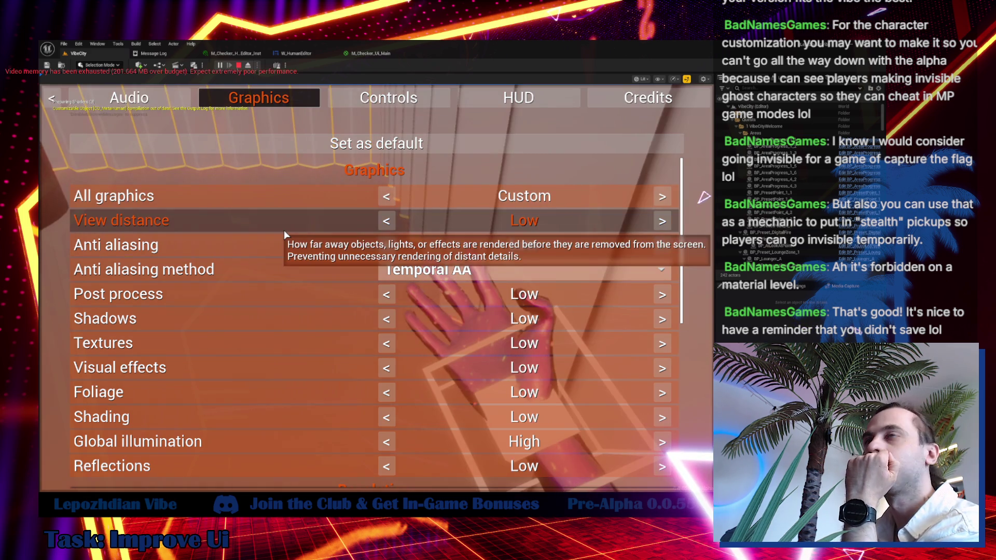
left_click(665, 199)
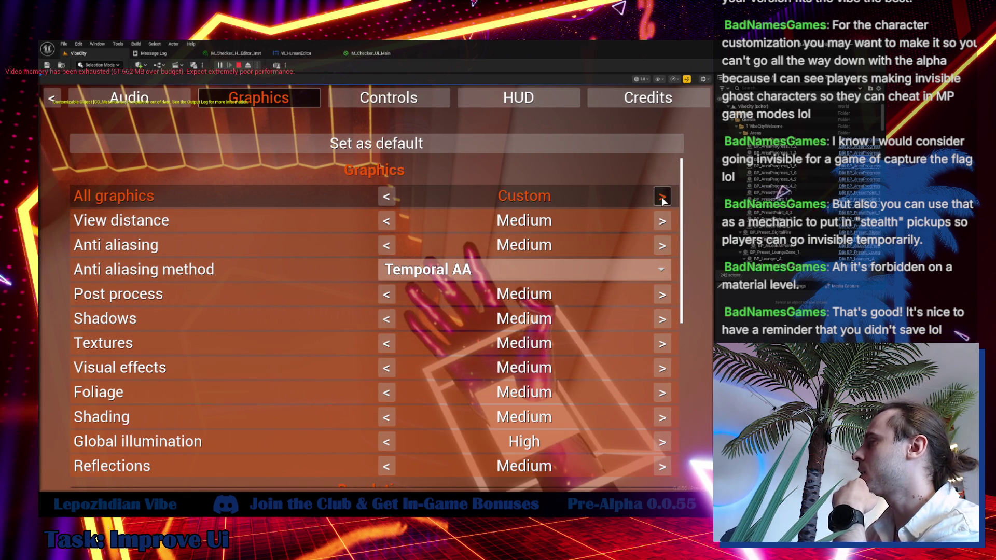
left_click(663, 200)
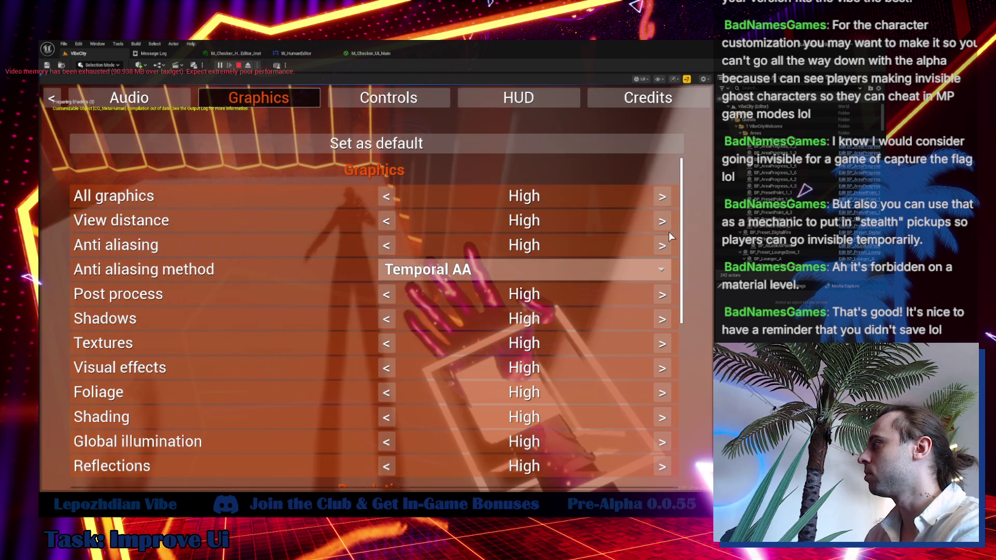
key("Escape")
key("Escape")
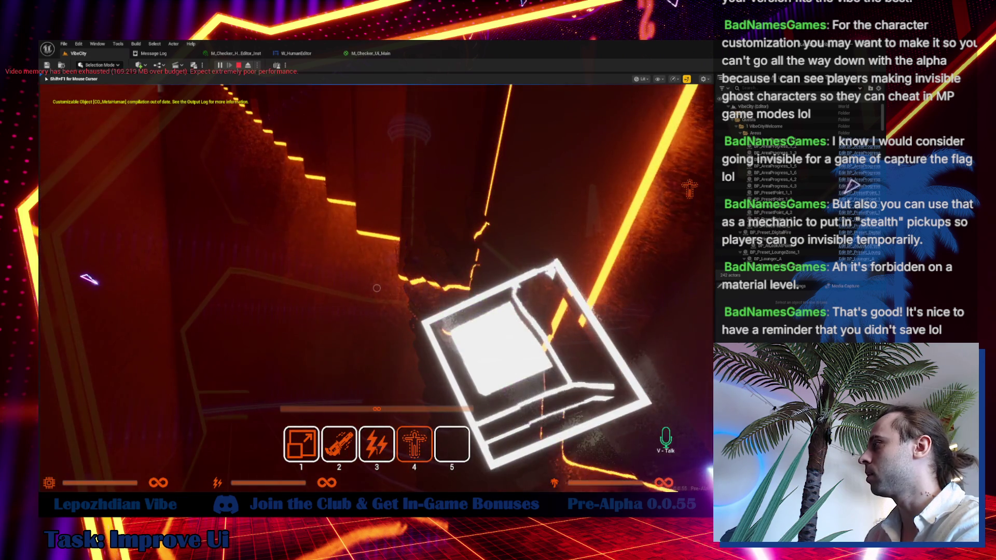
- Trigger invisibility, eject to the editor camera, and open the in-game menu
left_click(376, 288)
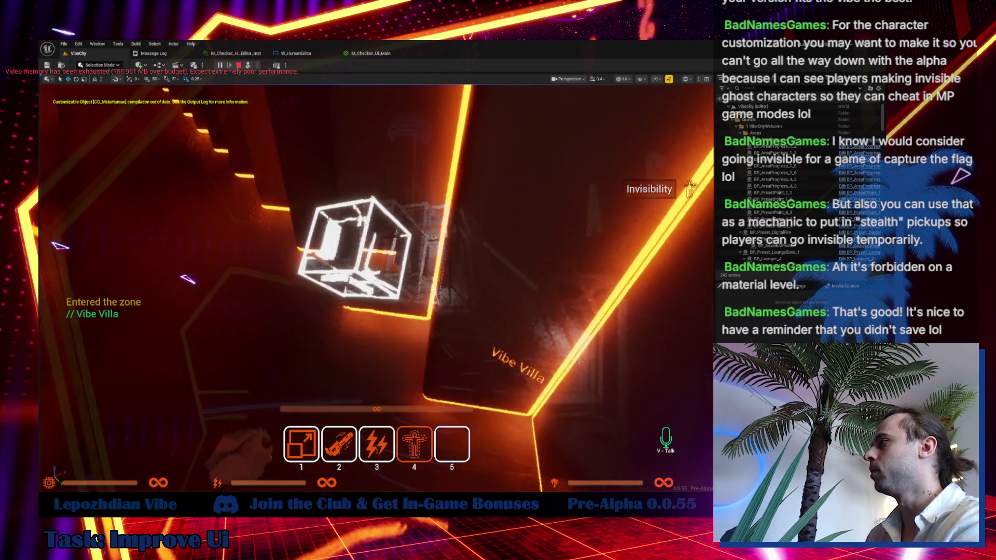
left_click(248, 66)
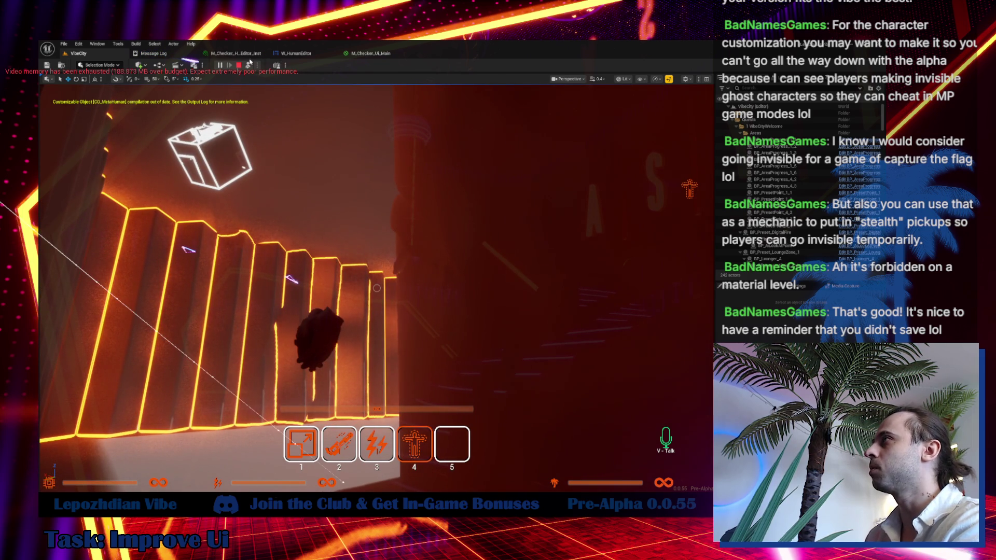
key("Tab")
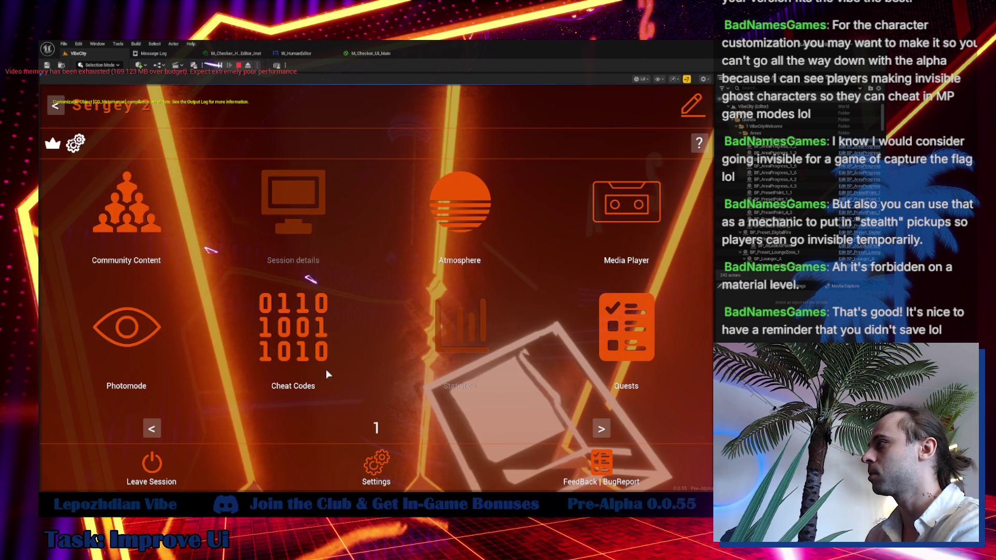
- Reset Screen Percentage Resolution to 100% in Graphics settings and resume play
left_click(375, 464)
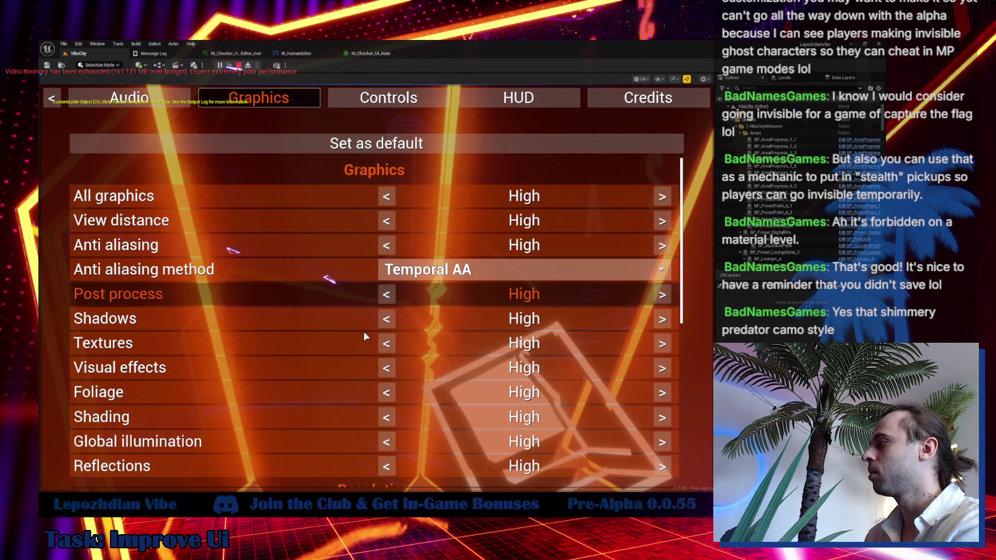
scroll(365, 253, "down", 10)
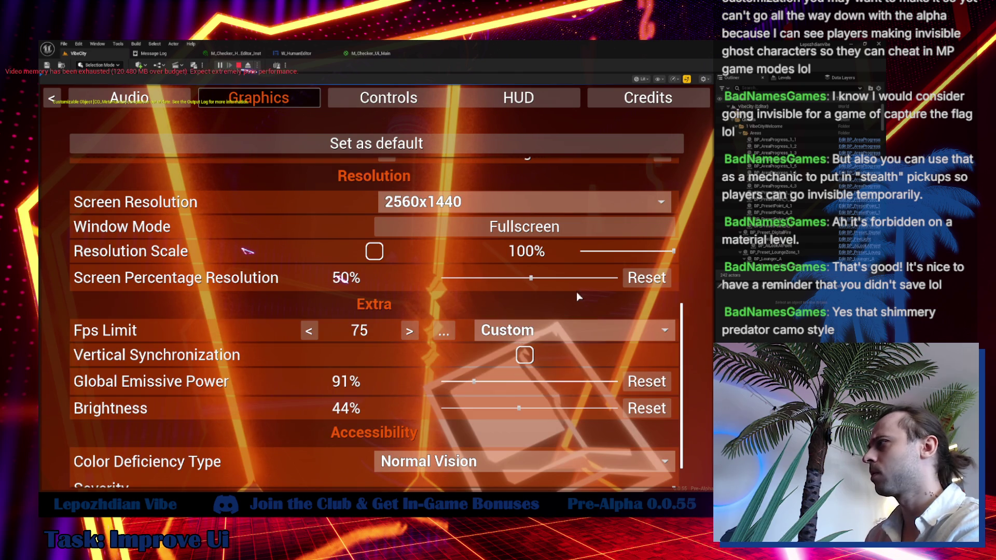
left_click(647, 278)
key("Escape")
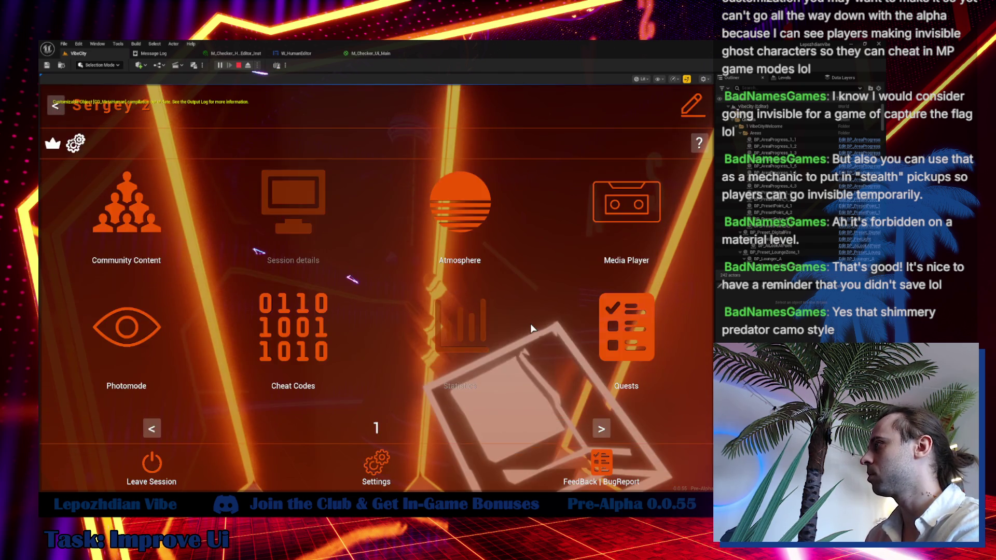
key("Escape")
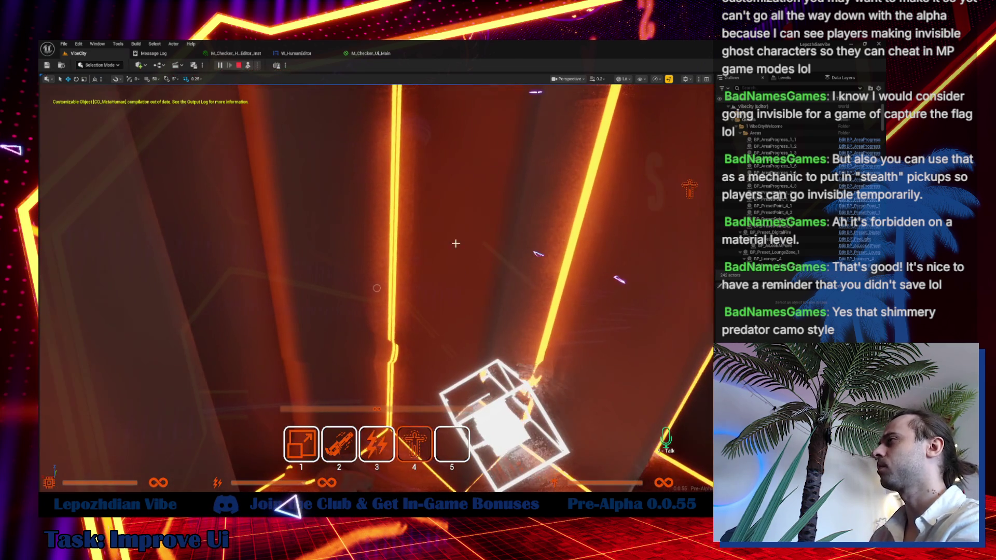
- Eject from the game, find BP_Effect_Invisible1 in the Outliner, and open its Blueprint
key("shift+F1")
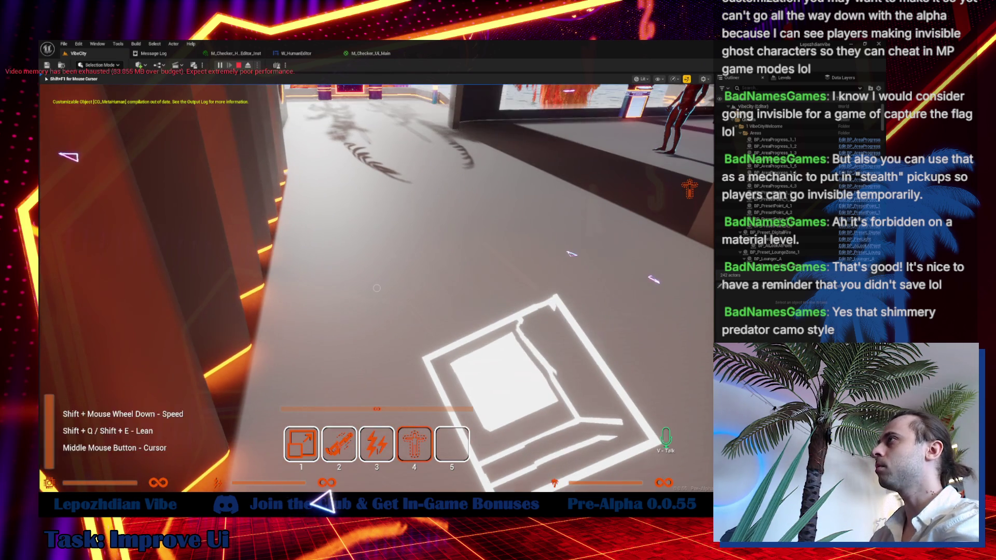
key("shift+F1")
left_click(249, 65)
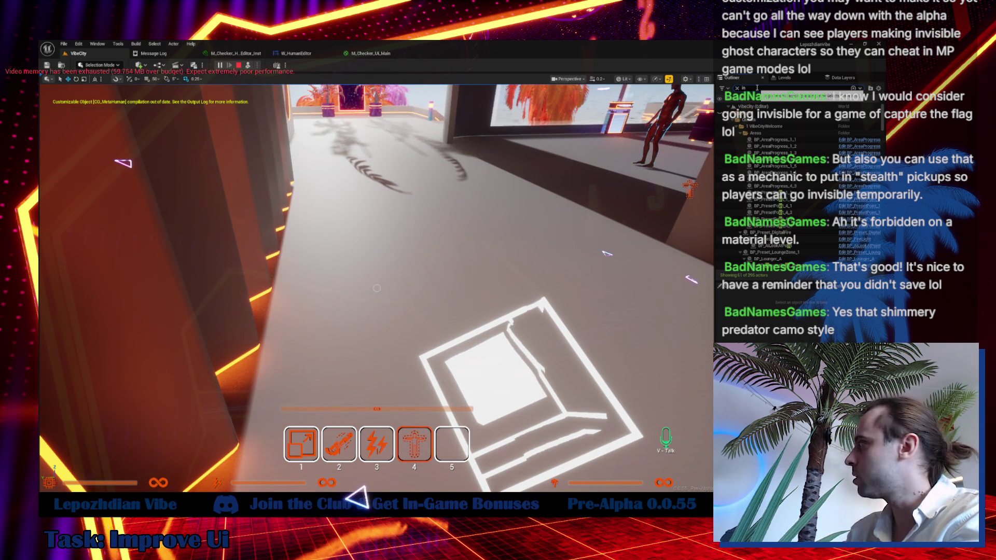
type("s")
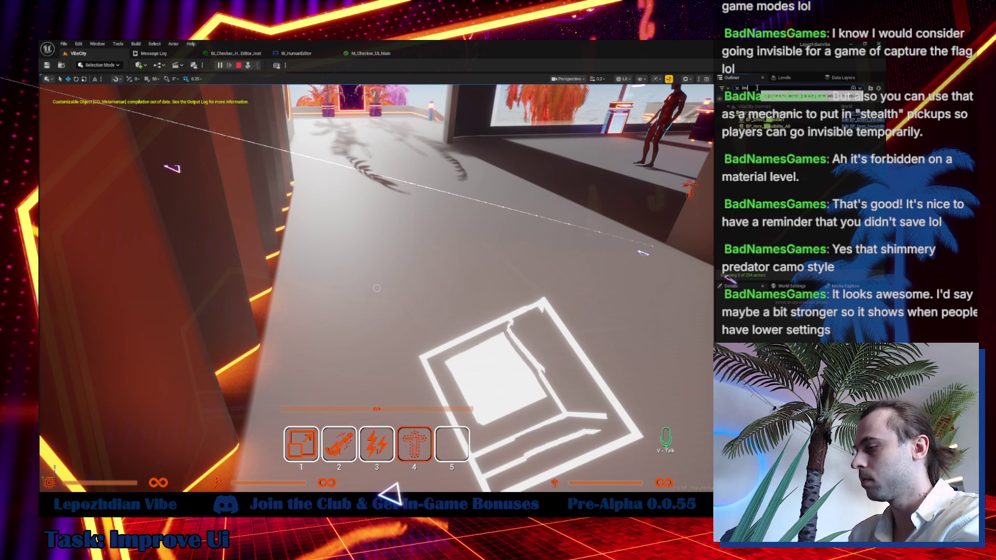
left_click(789, 121)
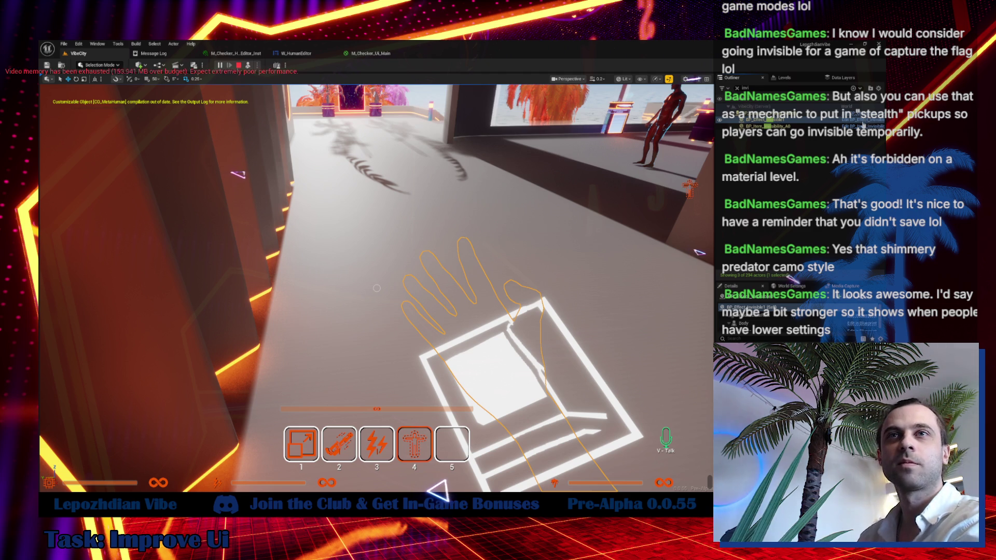
left_click(856, 125)
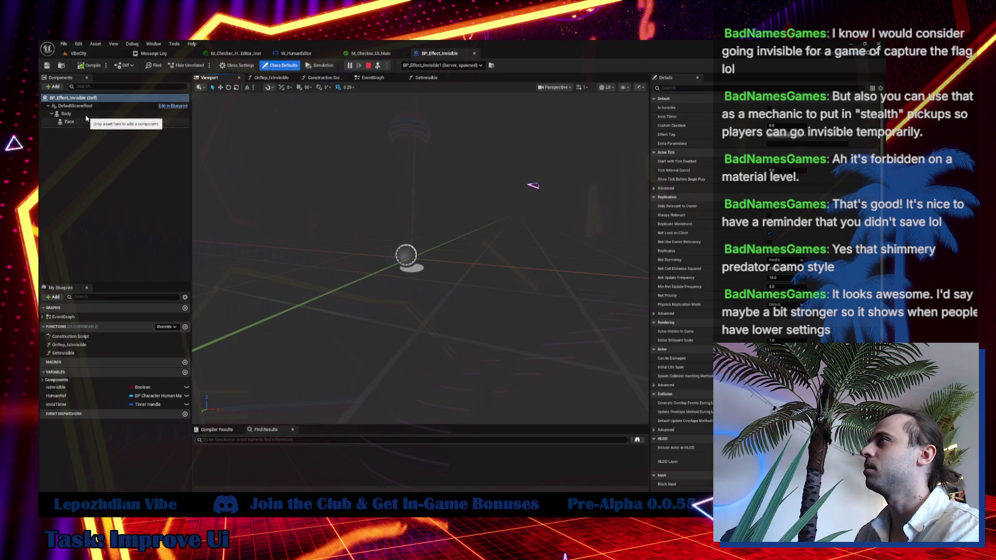
- Select Body in the Blueprint viewport, inspect M_Invisible_Inst, then close it and return to VibeCity
left_click(66, 114)
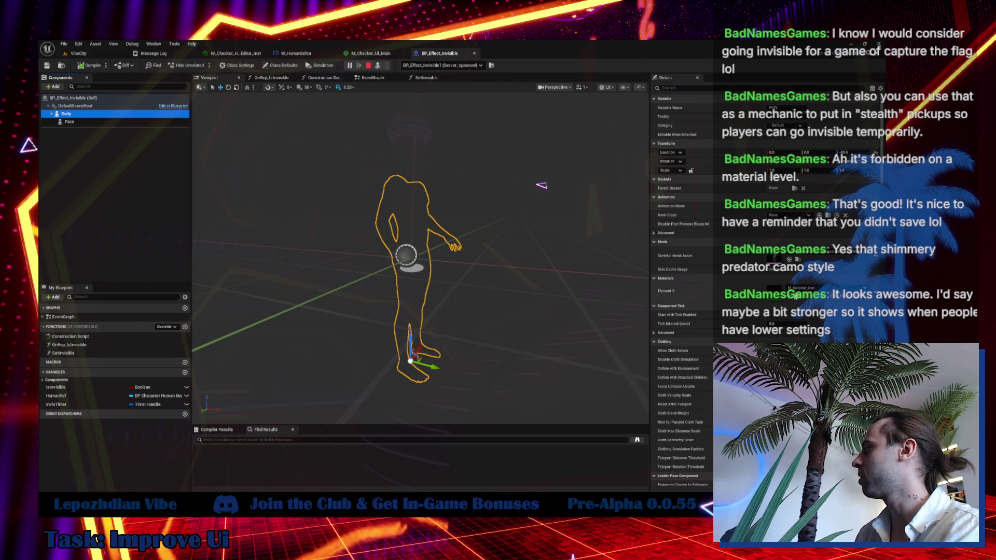
key("ctrl+space")
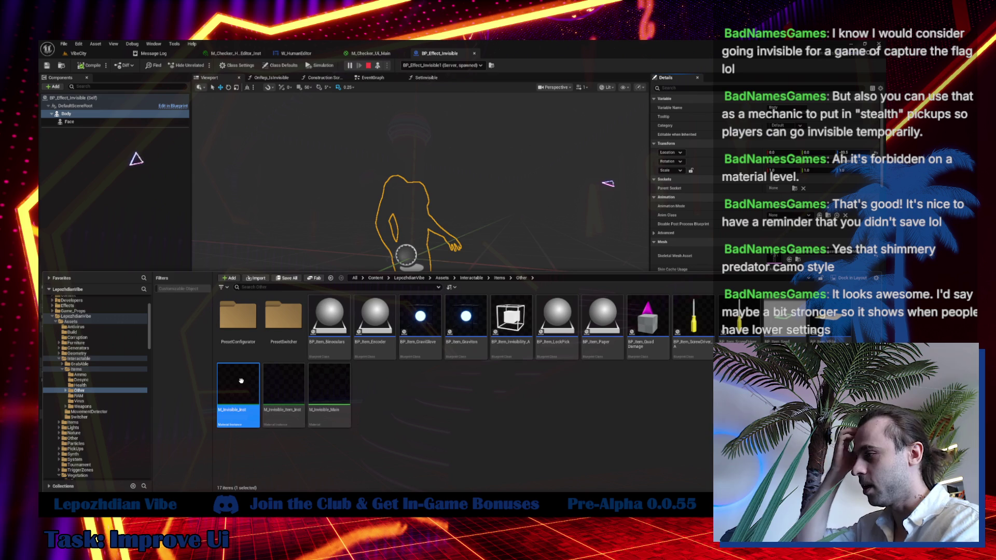
double_click(241, 381)
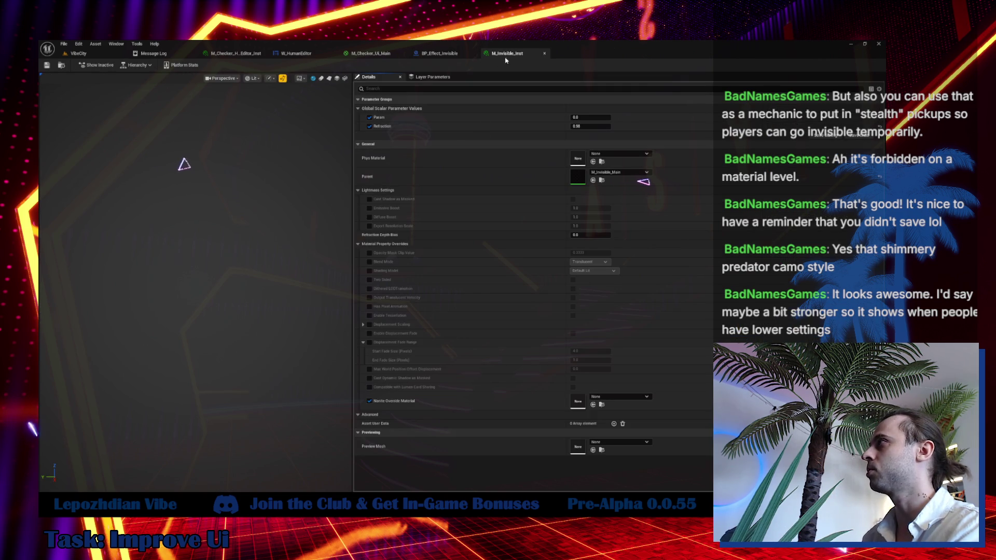
left_click(544, 53)
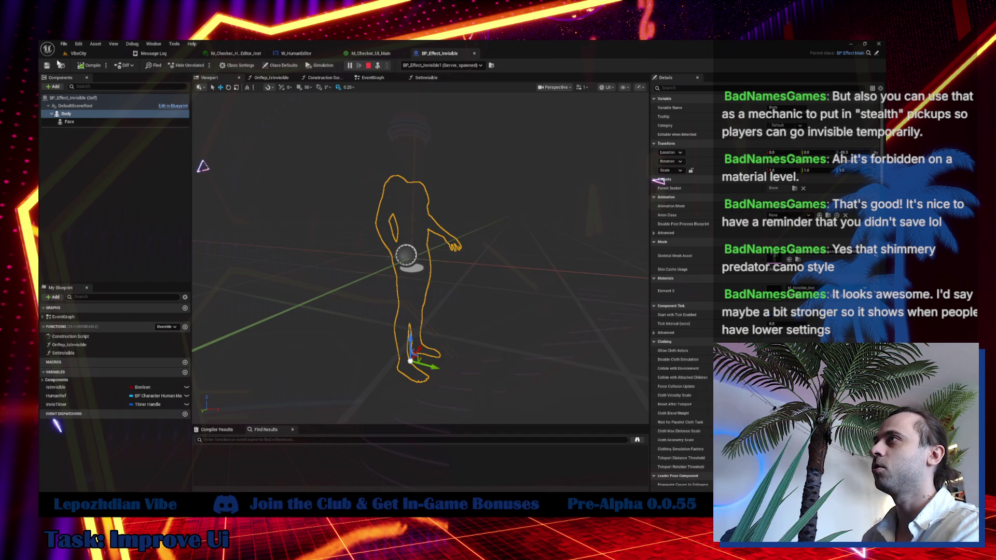
left_click(72, 55)
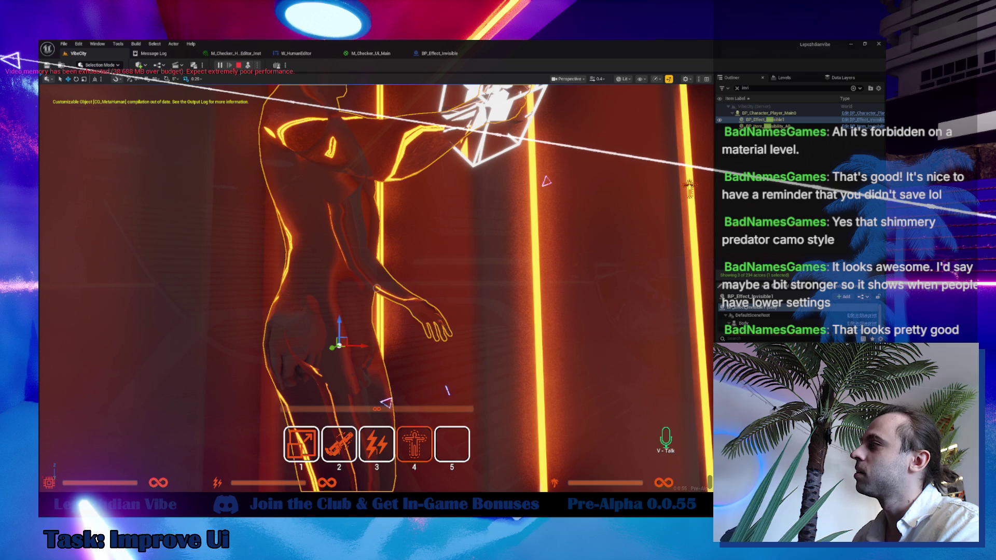
- Trigger invisibility with key 3 to check the shimmer, then repossess the player with F8
key("3")
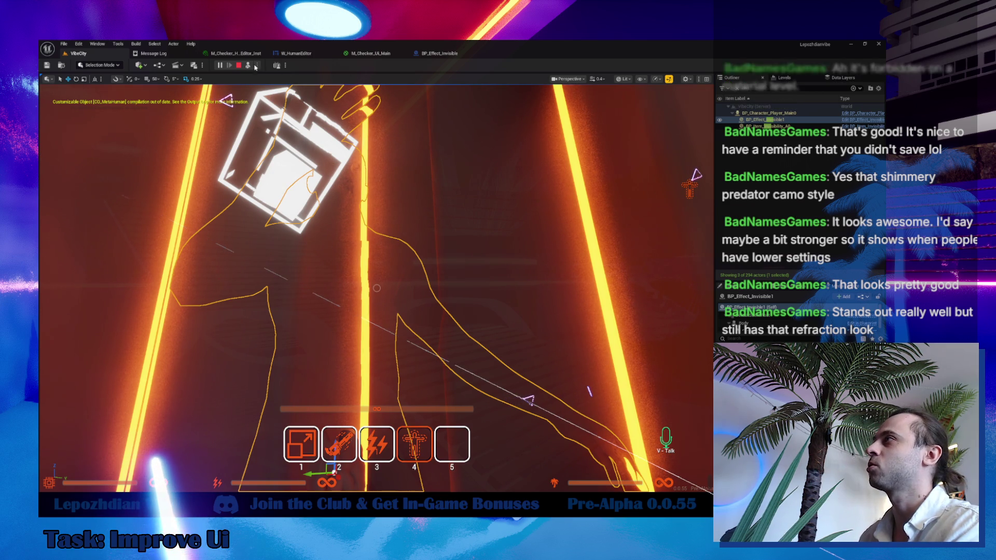
key("F8")
left_click(404, 312)
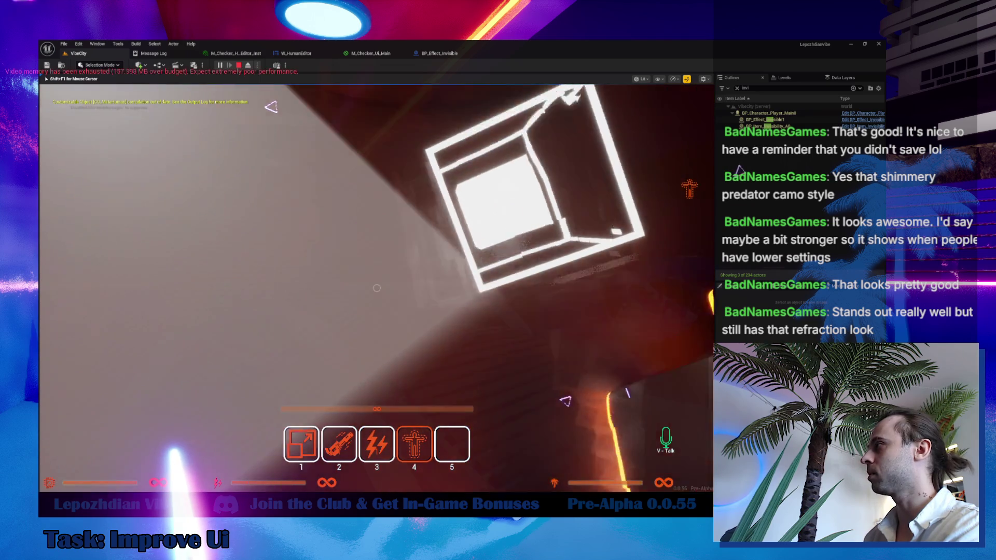
- Cycle to hotbar slots 3 and 5, then open the Atmosphere settings showing the MorningVibe preset
key("3")
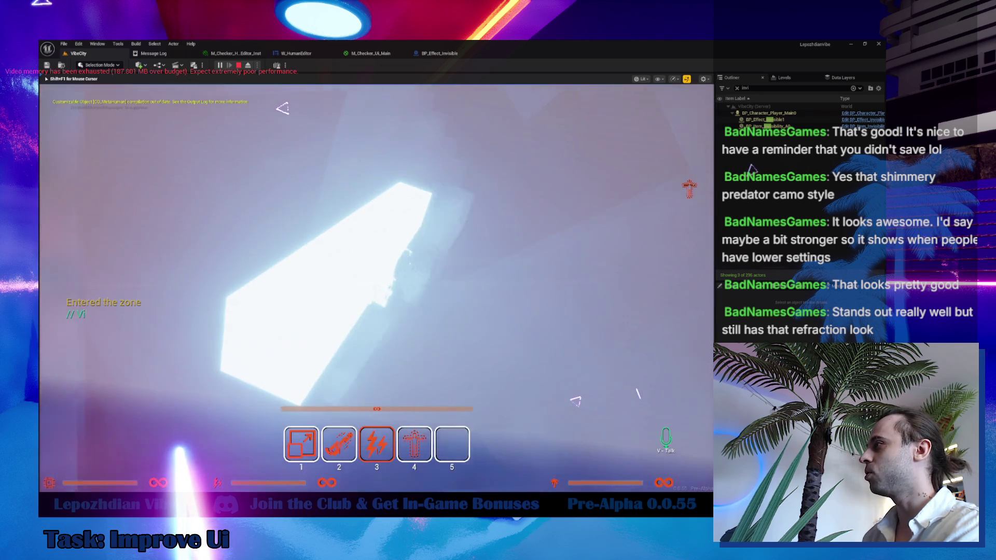
key("5")
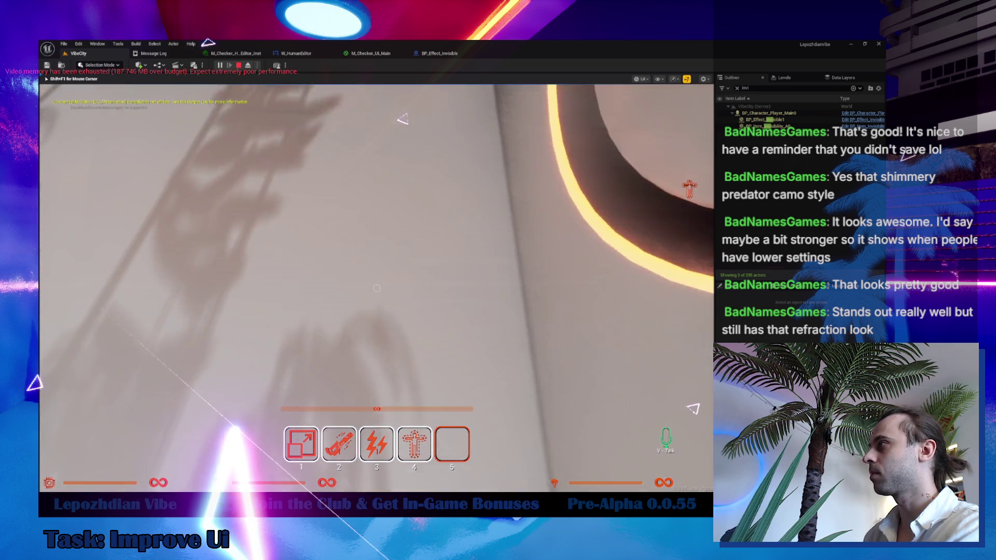
key("Tab")
left_click(441, 222)
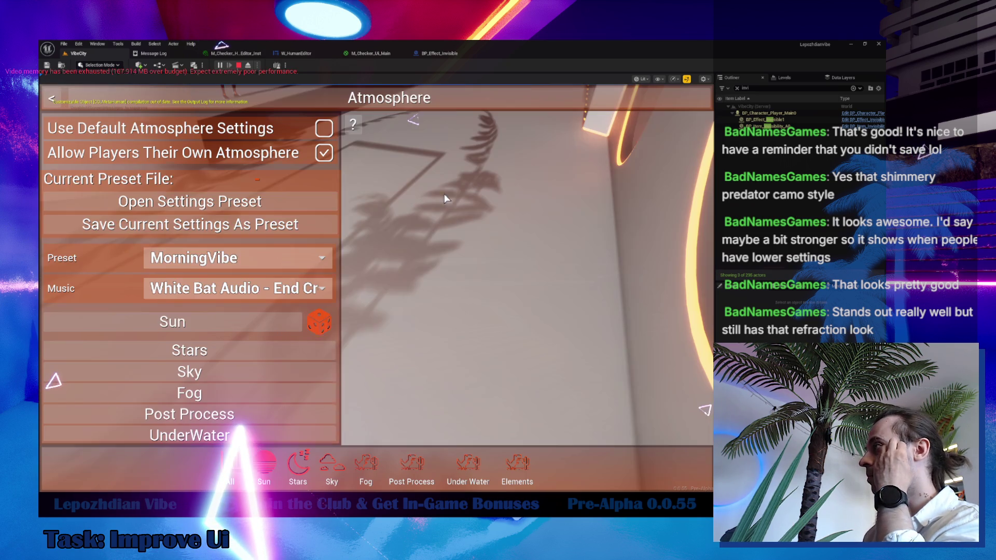
- Switch the atmosphere preset to Night1 and resume playing
left_click(254, 259)
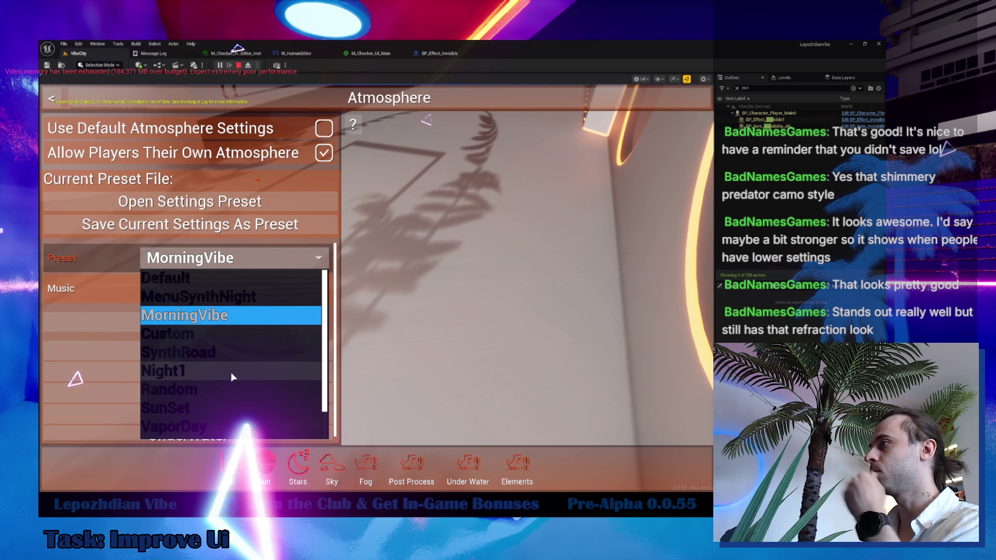
left_click(231, 371)
key("Tab")
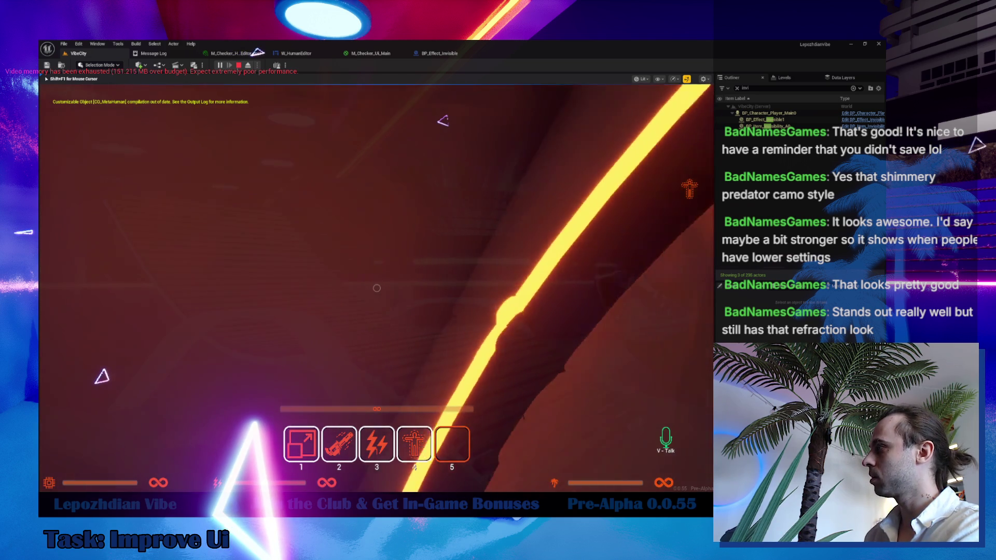
- Show the controls hint, equip hotbar slot 4, then the blue gun in slot 2
key("shift")
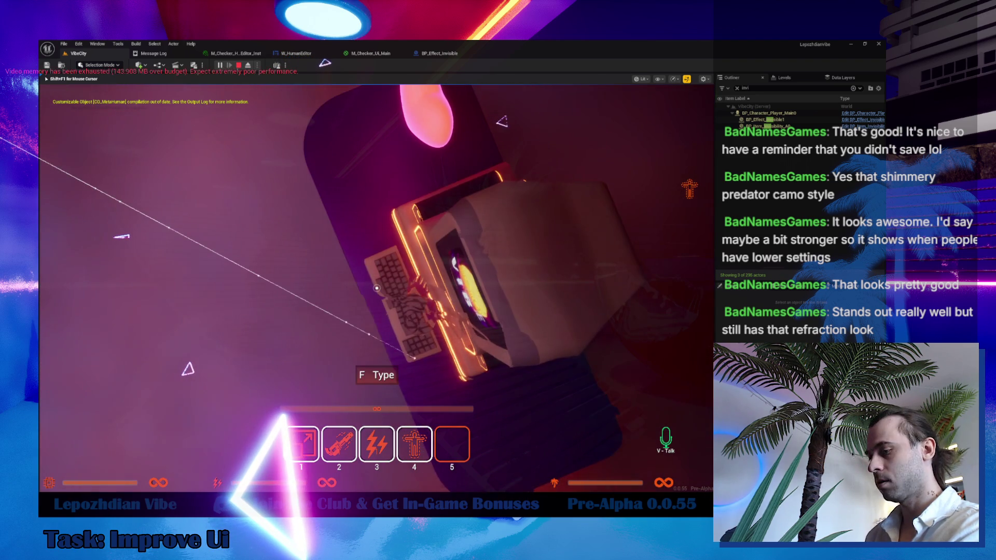
key("4")
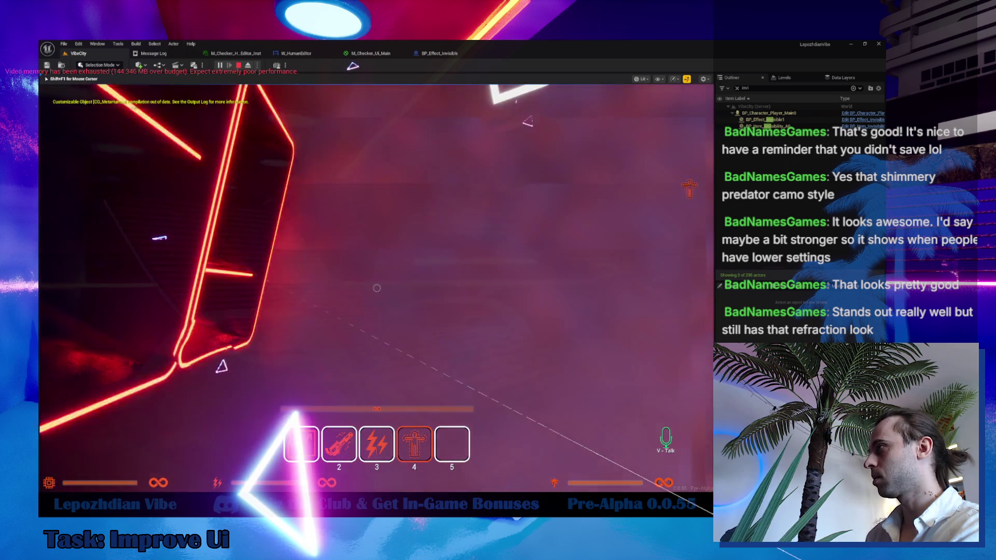
key("2")
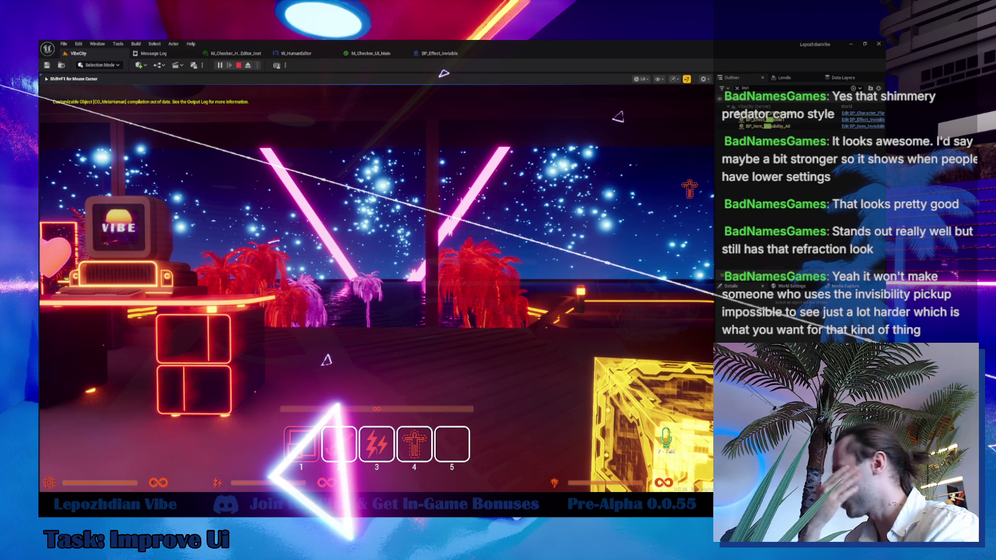
- Free the mouse, recapture the game view and bring up the in-game main menu
key("shift+F1")
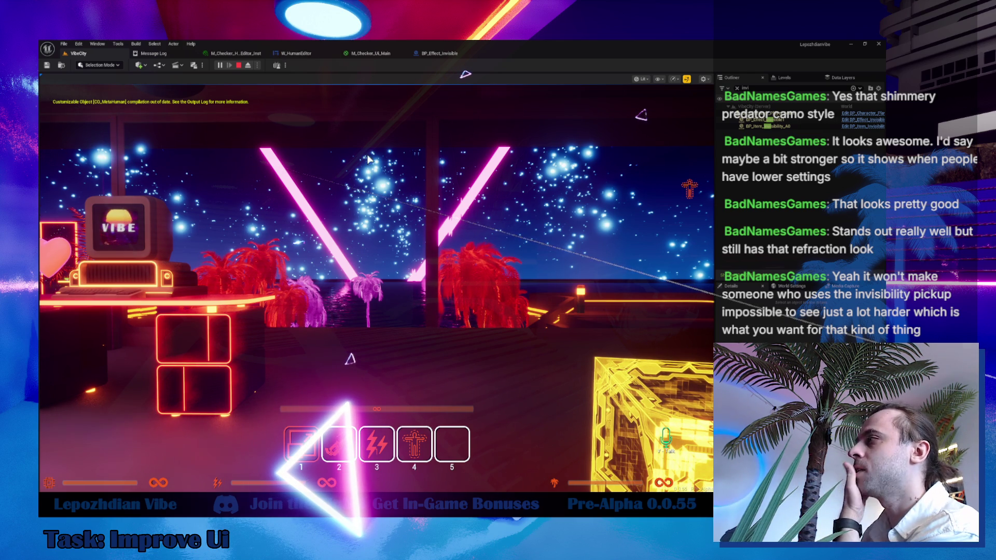
left_click(376, 234)
key("Tab")
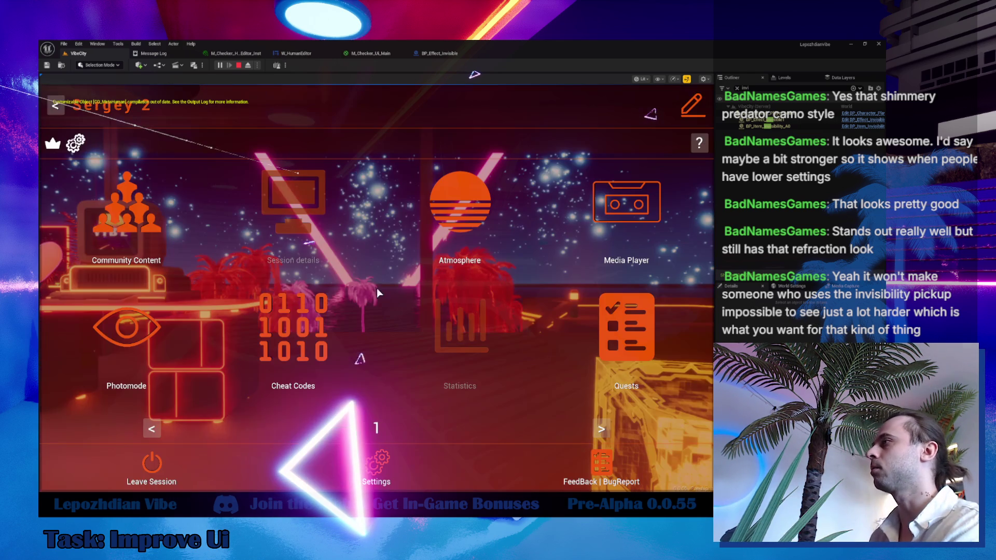
- Turn on the VHS effect under Atmosphere's Post Process options
left_click(473, 207)
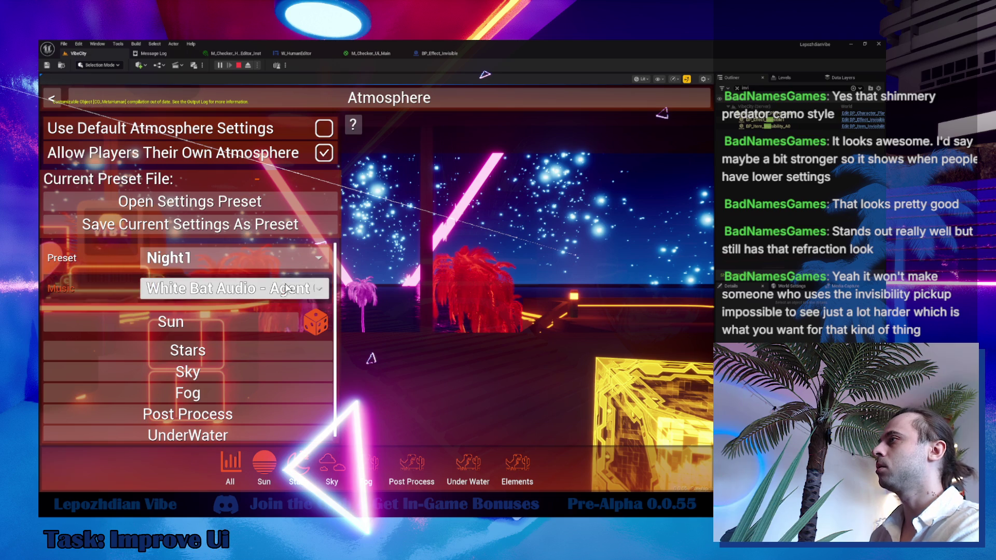
left_click(218, 414)
left_click(150, 436)
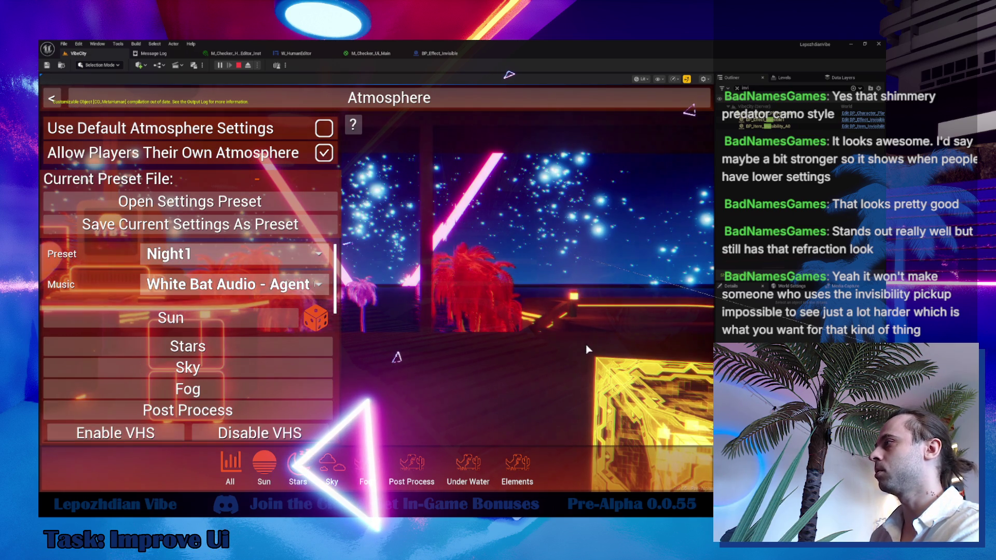
- Close the menus, walk toward the desk, and free the mouse with Shift+F1
key("Tab")
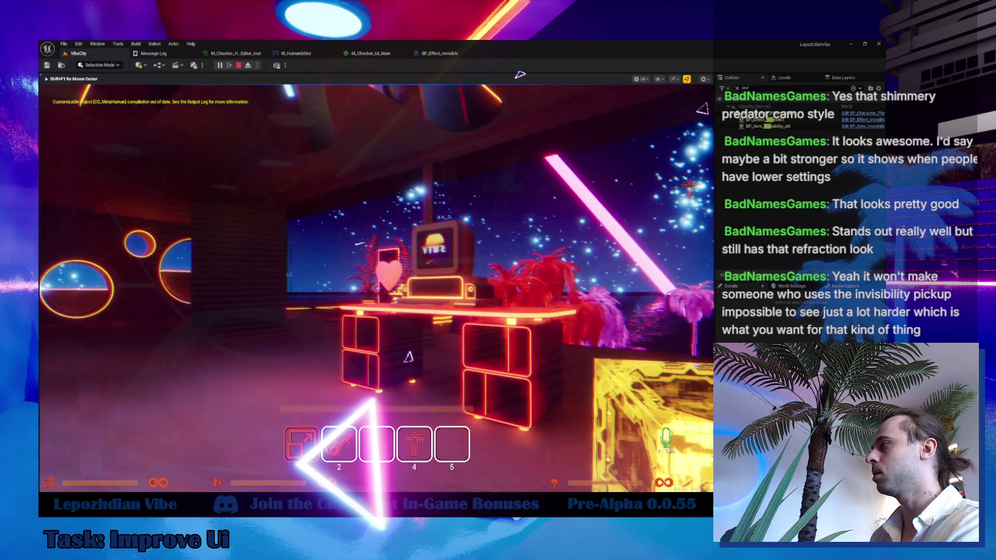
key("w")
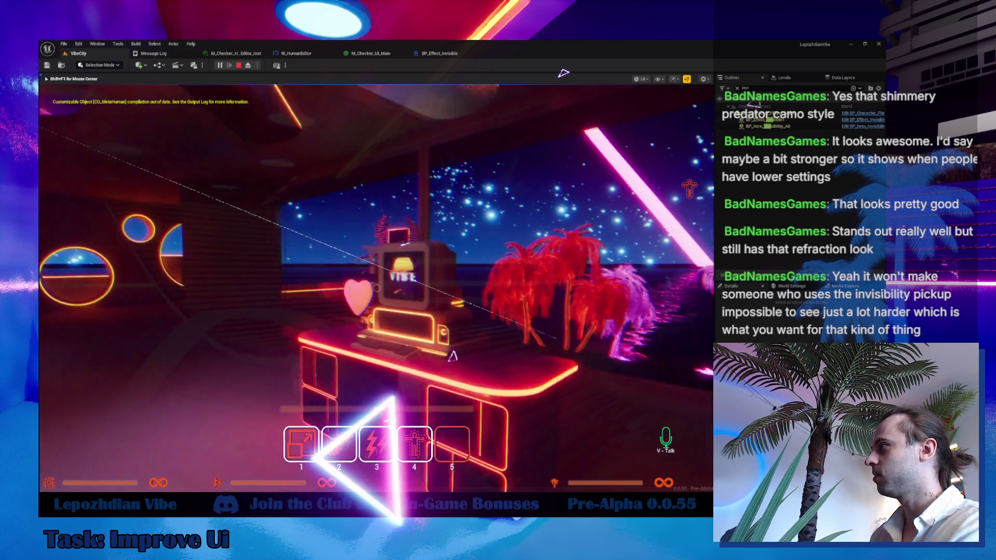
key("shift+F1")
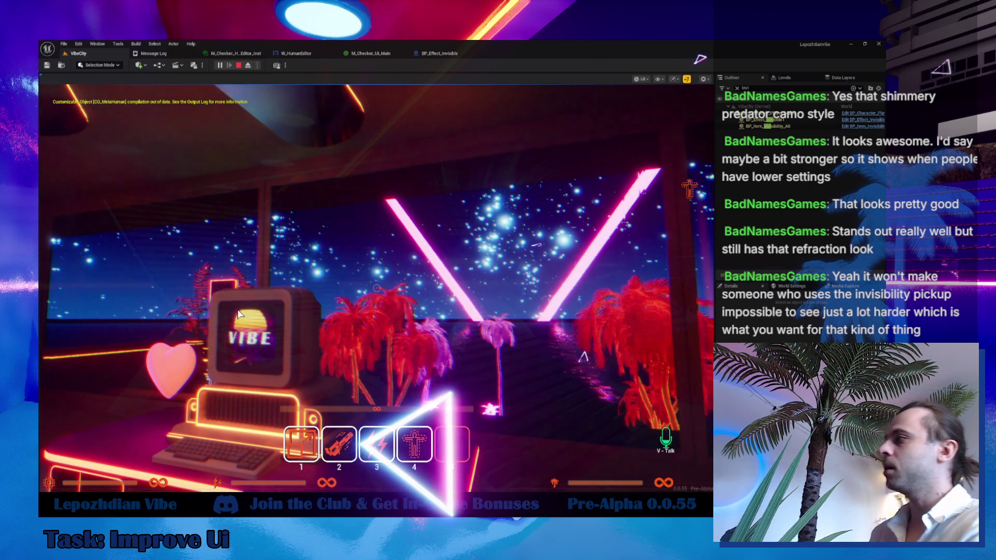
- Walk through the neon triangle doorway, equip hotbar slot 2, and free the mouse
left_click(377, 288)
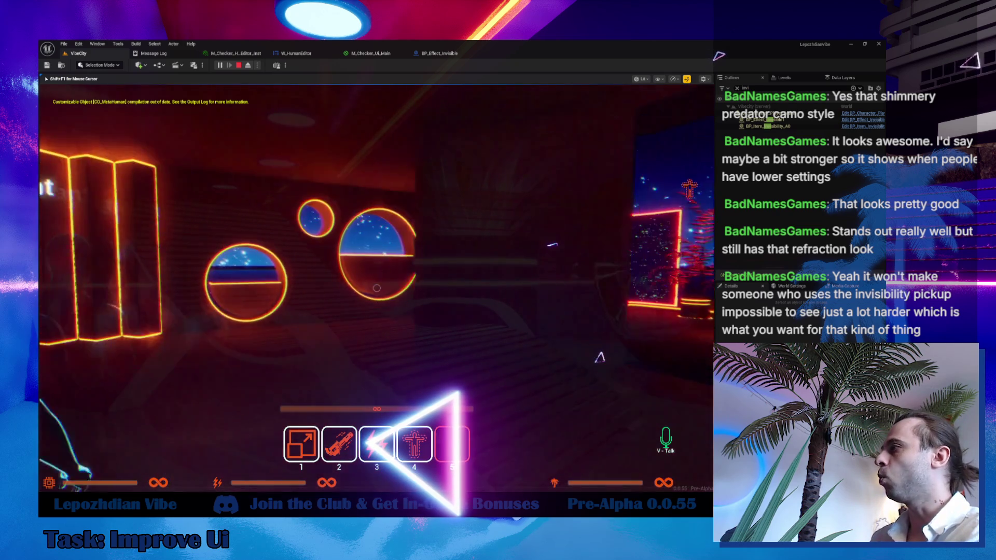
key("w")
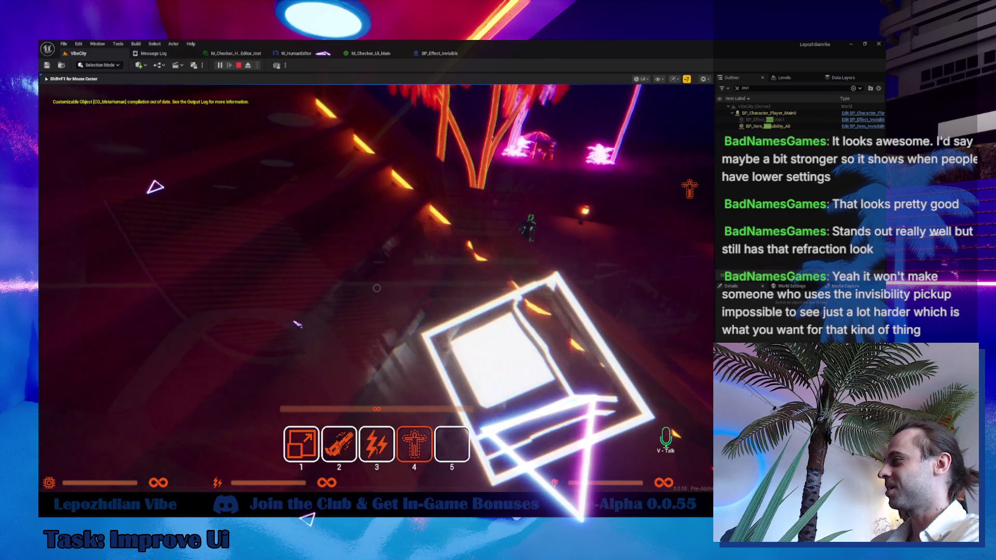
key("2")
key("shift+F1")
- Eject to inspect the invisible player's floating gun from behind, then possess the player again
left_click(249, 66)
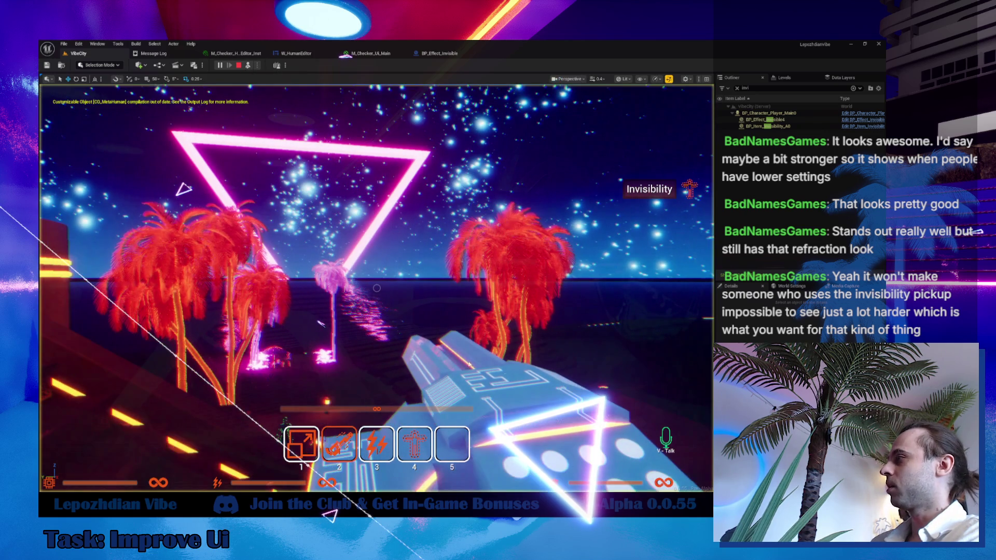
key("f")
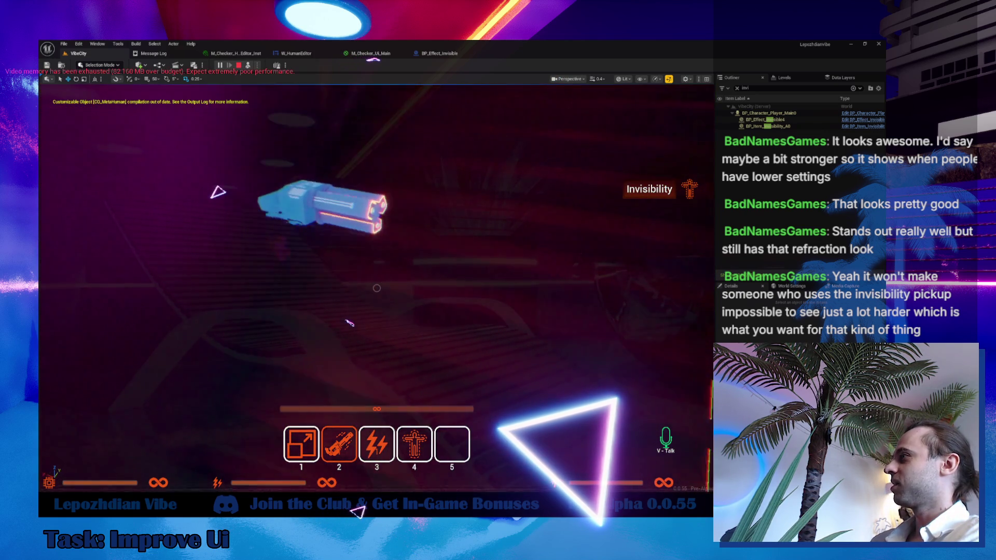
mouse_move(353, 323)
left_mouse_down()
mouse_move(364, 323)
mouse_move(281, 84)
left_mouse_up()
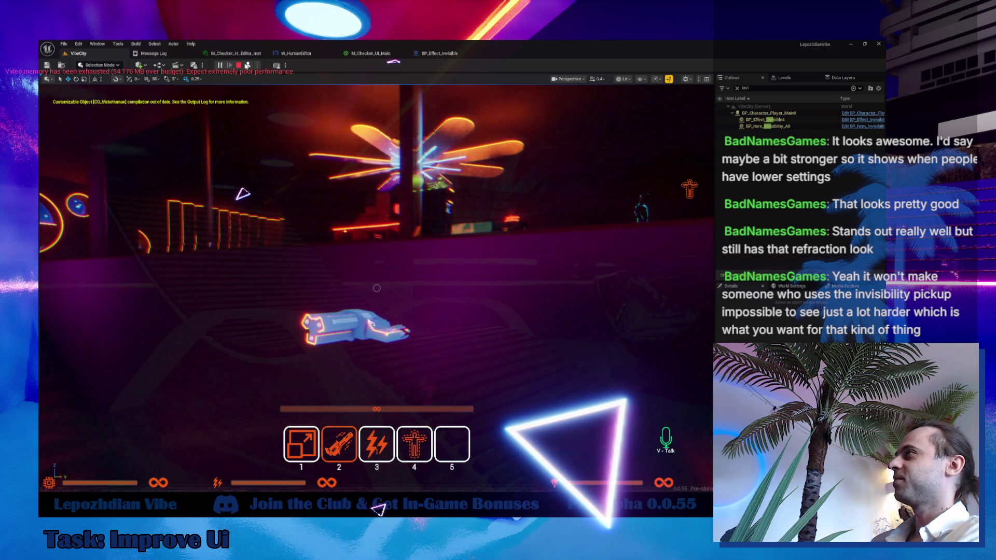
left_click(247, 66)
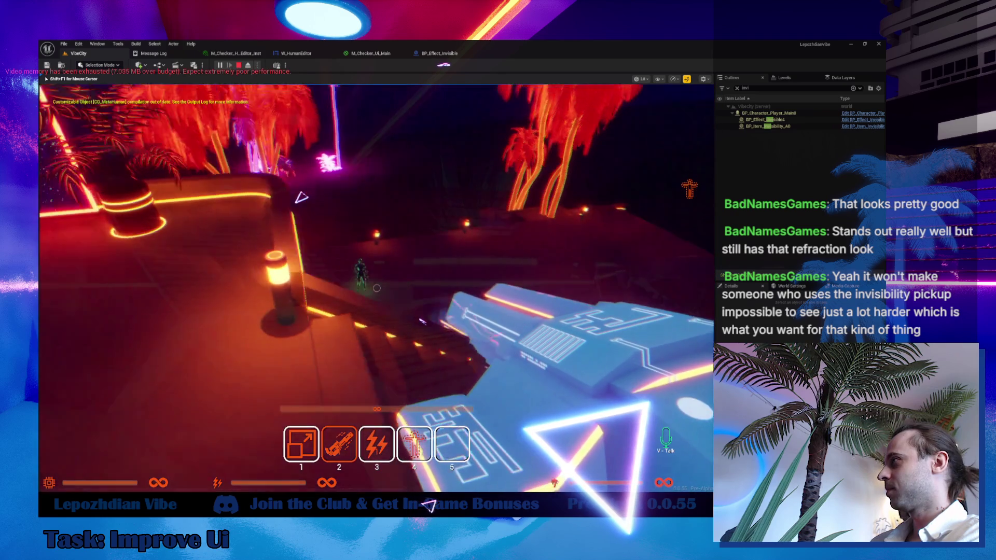
key("Tab")
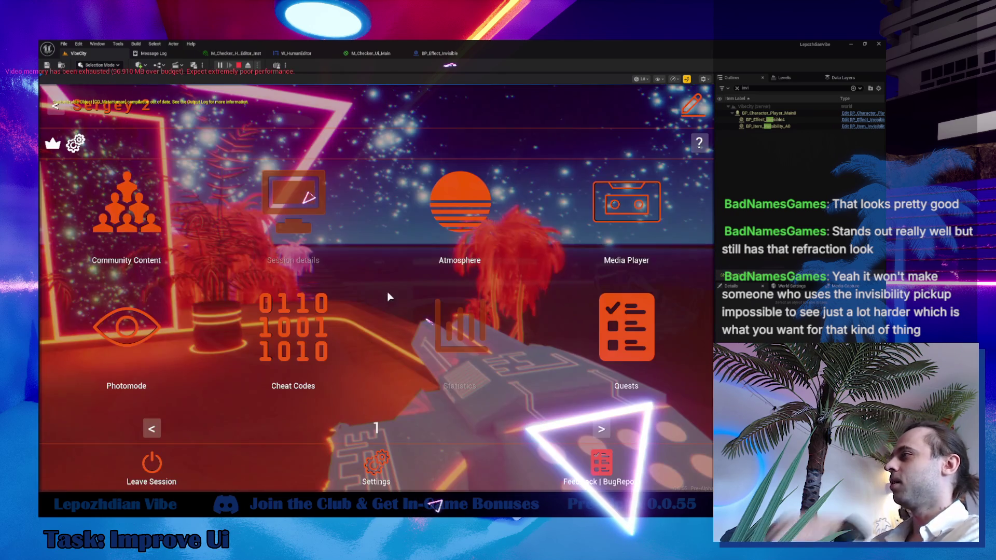
- Glance at the Atmosphere panel, then open the game's Graphics settings from the main menu
left_click(447, 199)
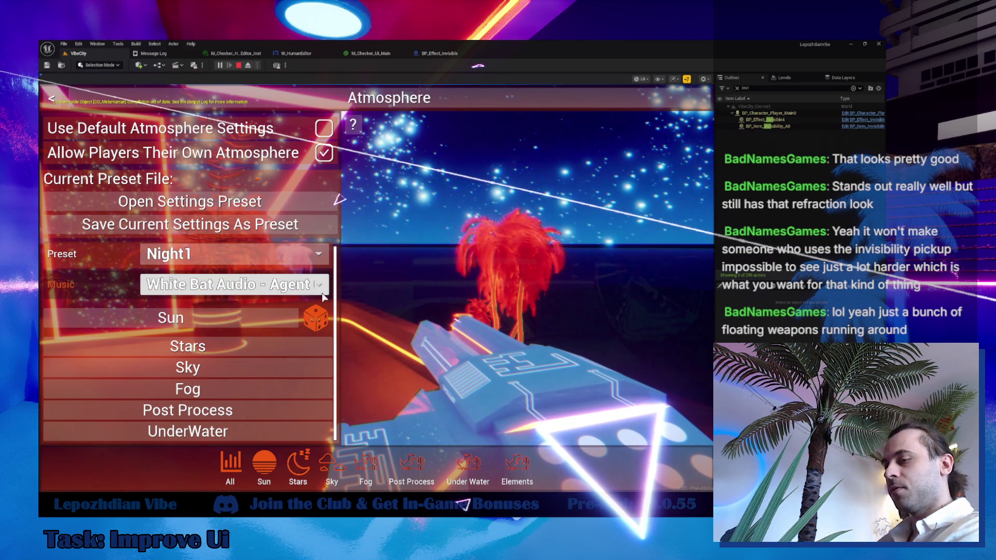
key("Tab")
key("Tab")
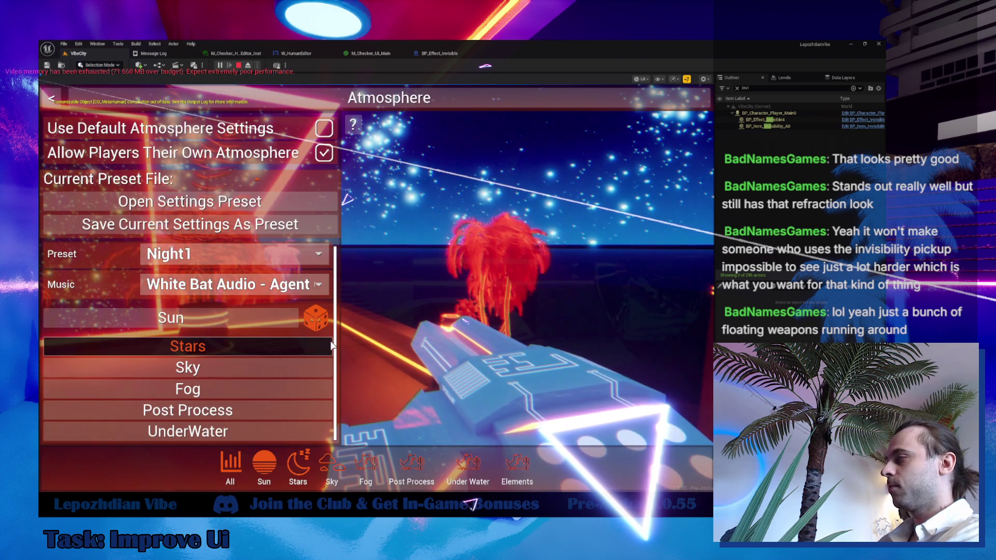
key("Escape")
left_click(381, 465)
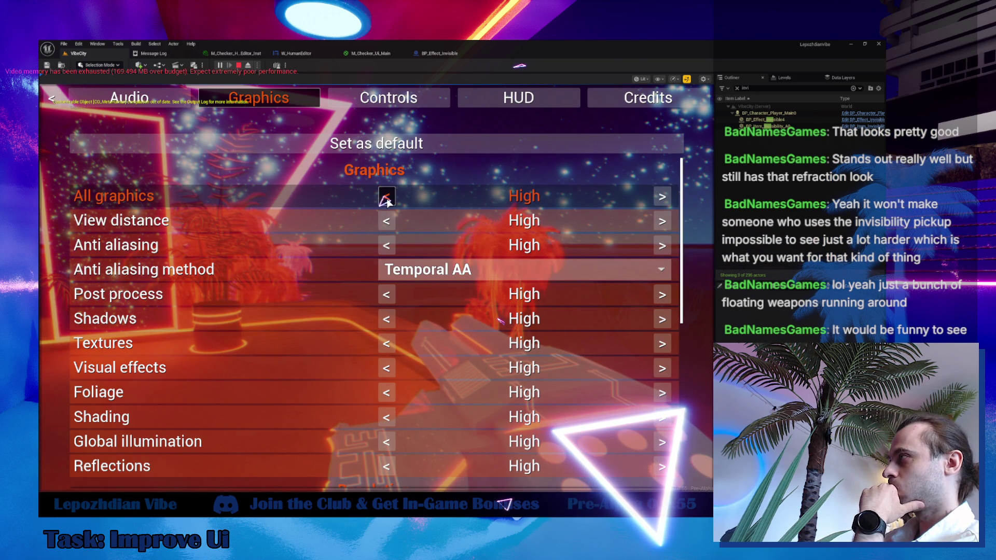
- Step All graphics quality down to Low and back up to Medium
left_click(388, 197)
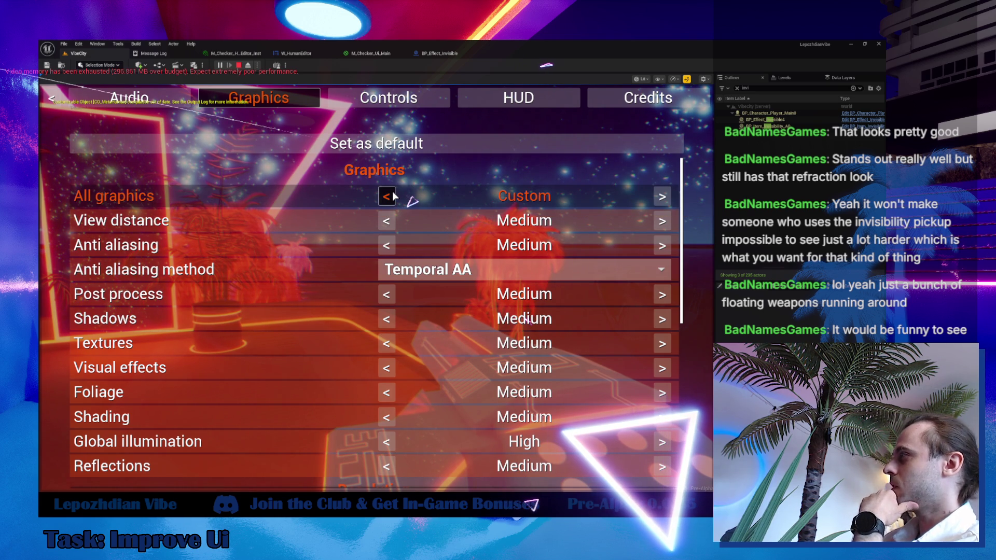
left_click(393, 196)
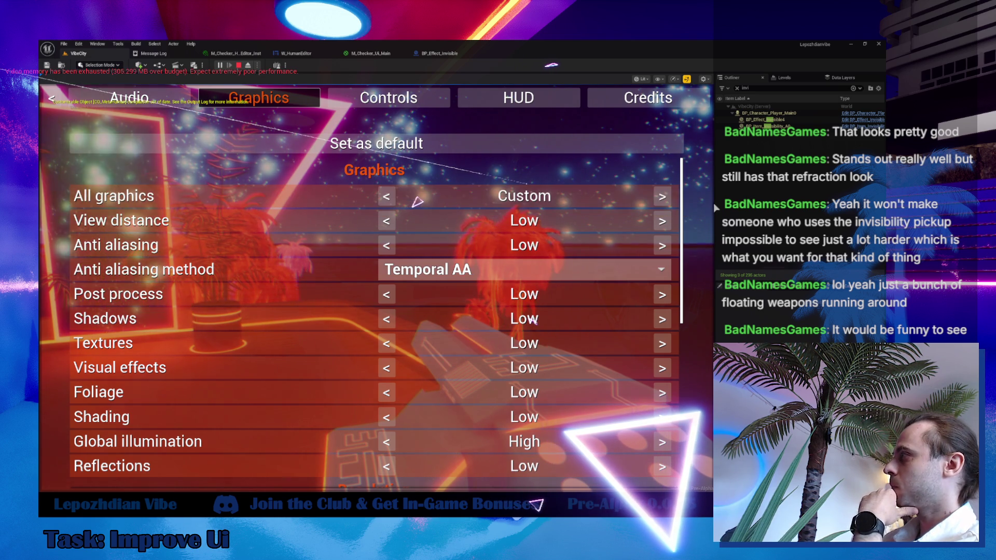
left_click(662, 197)
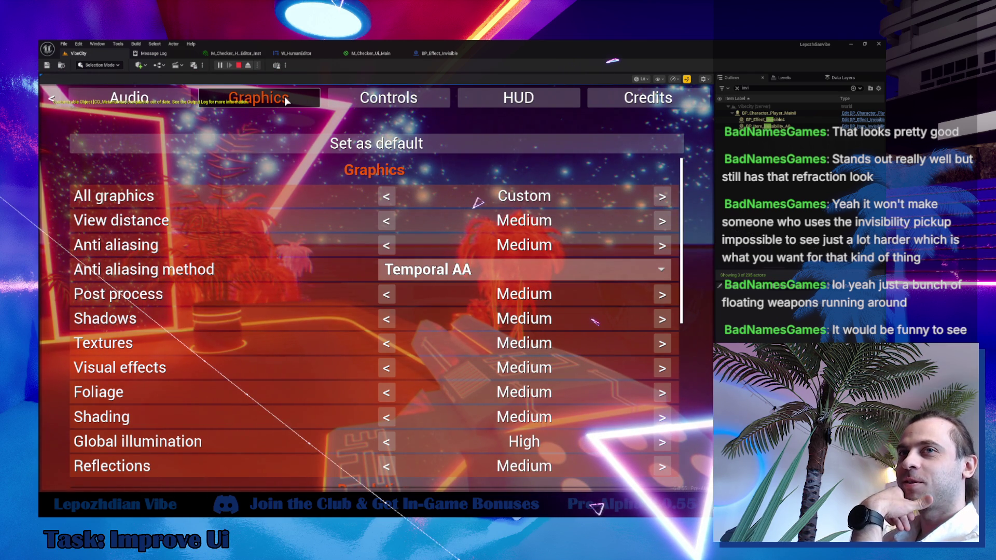
left_click(413, 104)
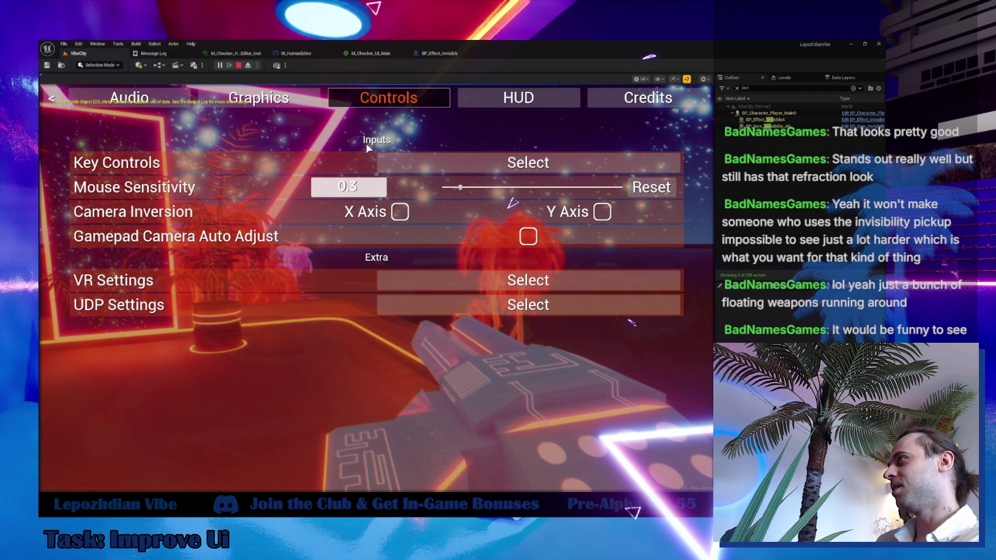
left_click(259, 97)
- Set Screen Percentage Resolution to 50% and close the settings
scroll(465, 395, "down", 3)
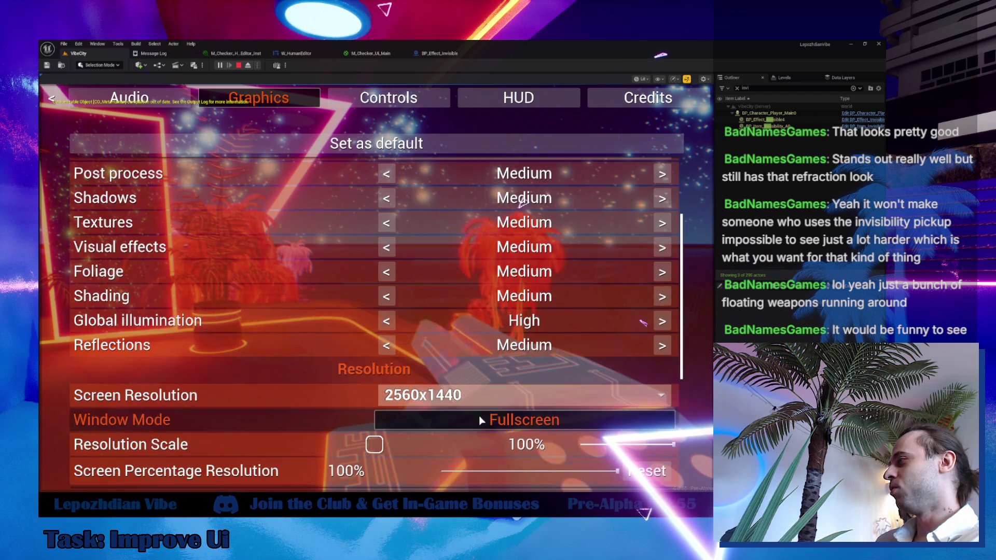
scroll(478, 415, "down", 3)
scroll(521, 448, "down", 2)
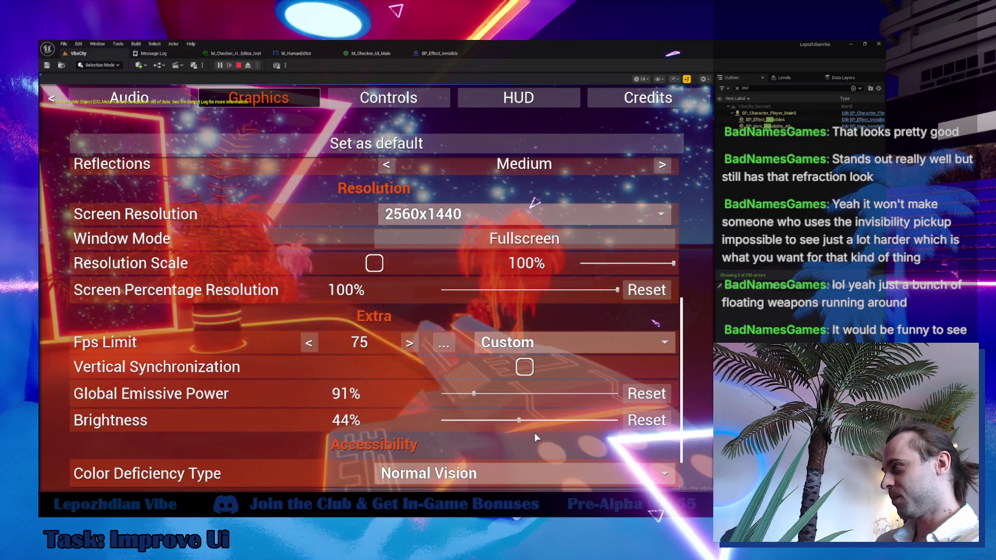
left_click(529, 291)
left_click_drag(530, 290, 528, 291)
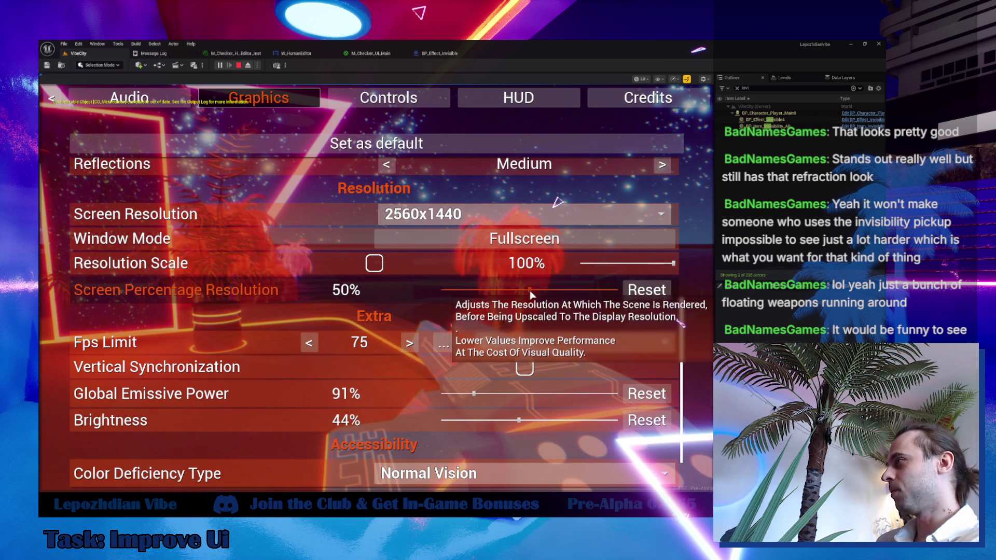
key("Escape")
key("Escape")
- Walk into the portal to open the Character Editor and its skin material settings
key("w")
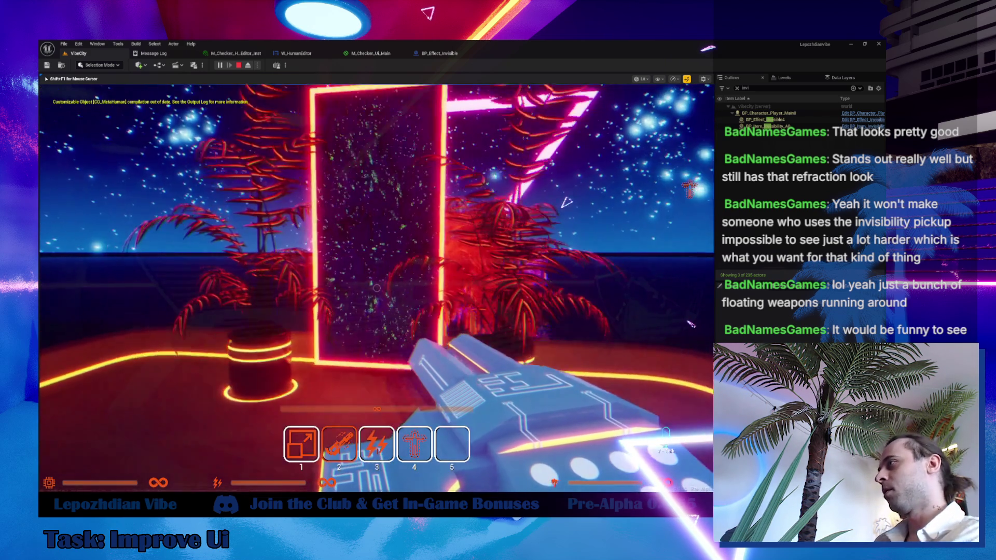
key("e")
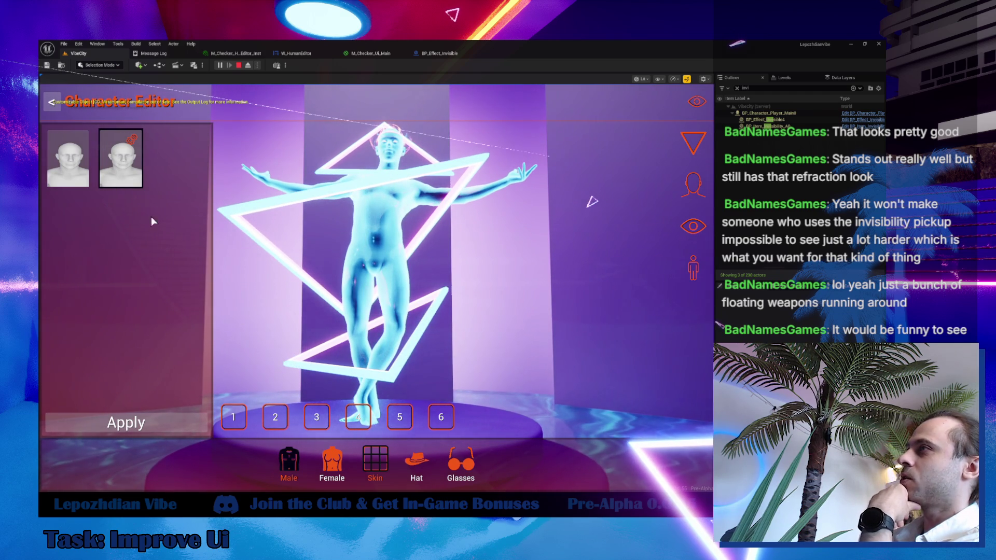
left_click(85, 144)
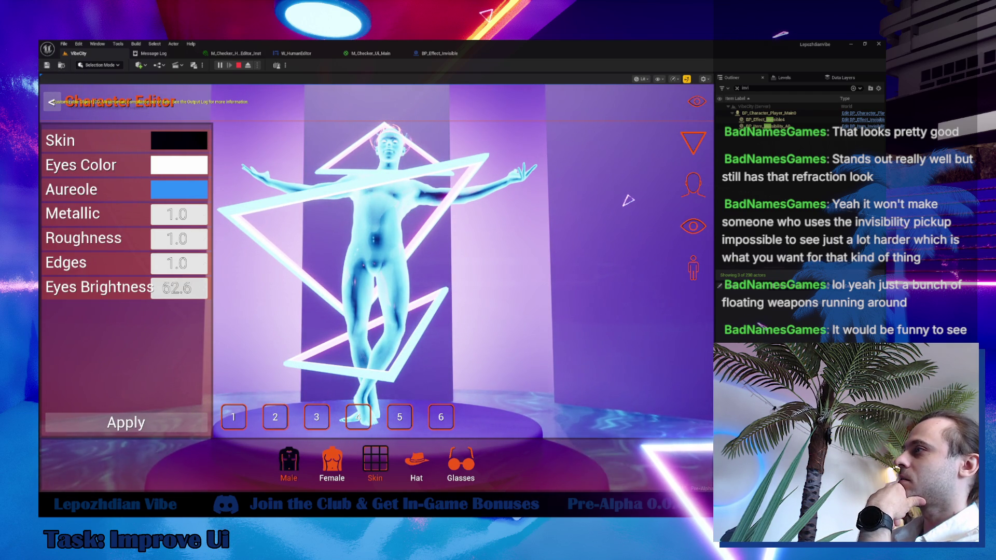
- Set Eyes Brightness to 30.5, check the face close-up, then exit without saving
left_click_drag(203, 289, 299, 297)
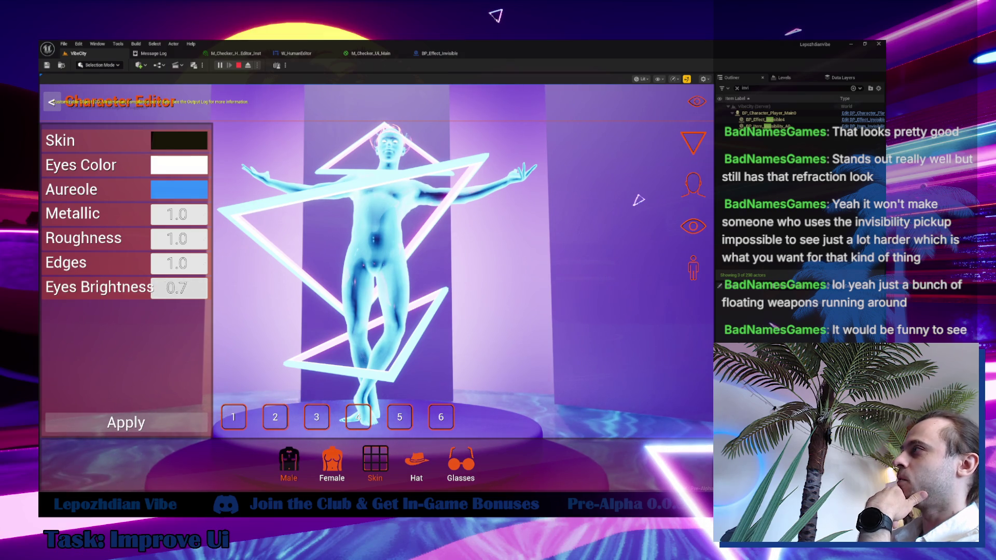
left_click_drag(179, 288, 525, 315)
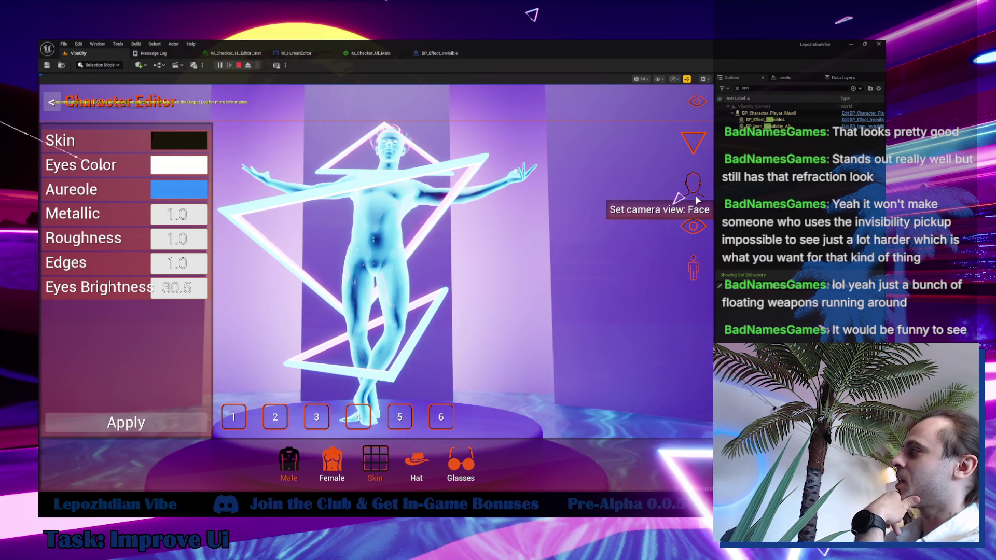
left_click(703, 224)
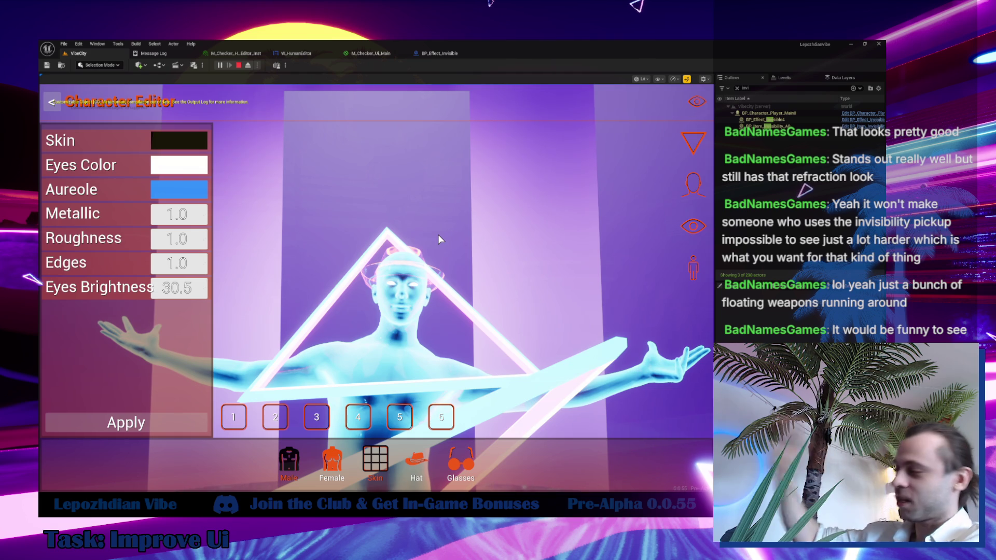
left_click(47, 104)
key("Escape")
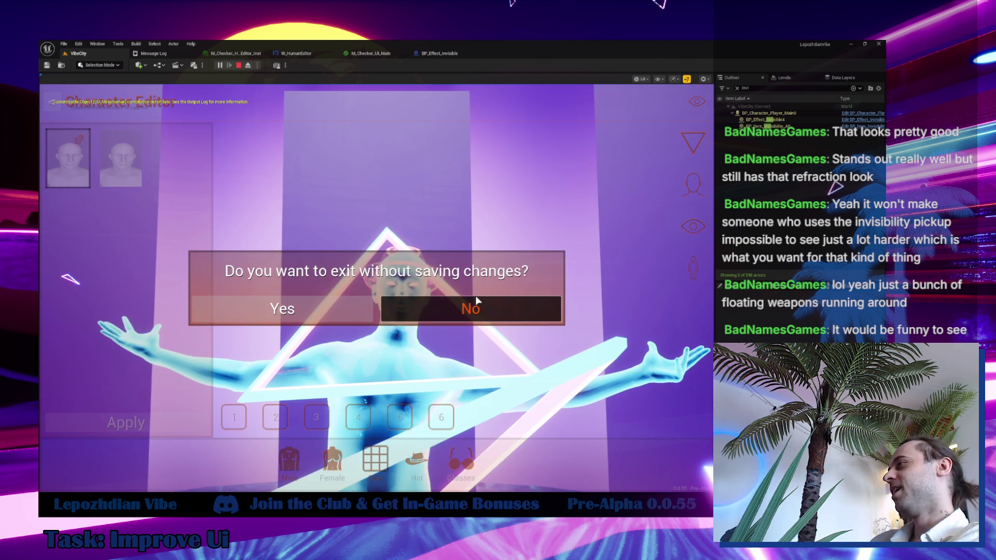
left_click(356, 304)
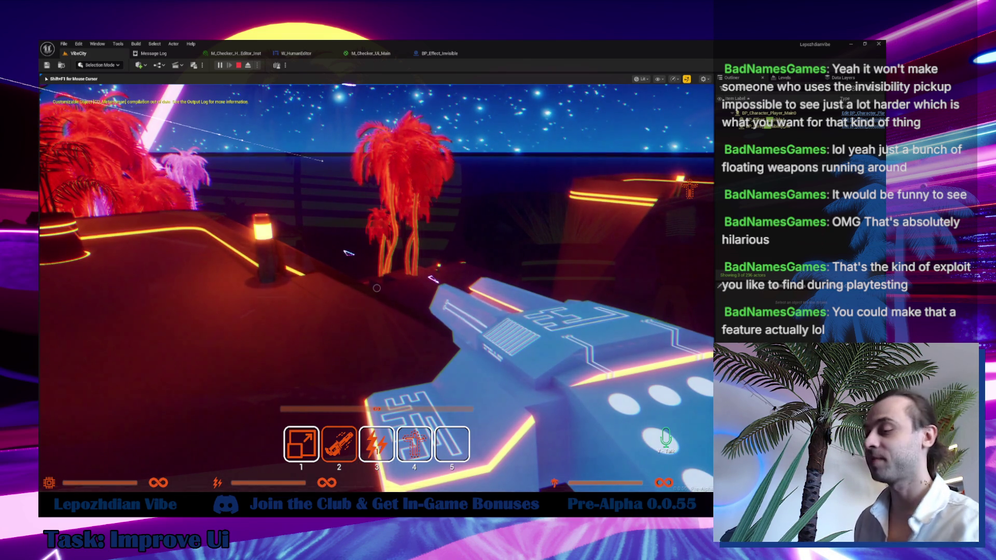
- Free the mouse from the game and switch to the Obsidian 0.0.55 task note
key("shift+F1")
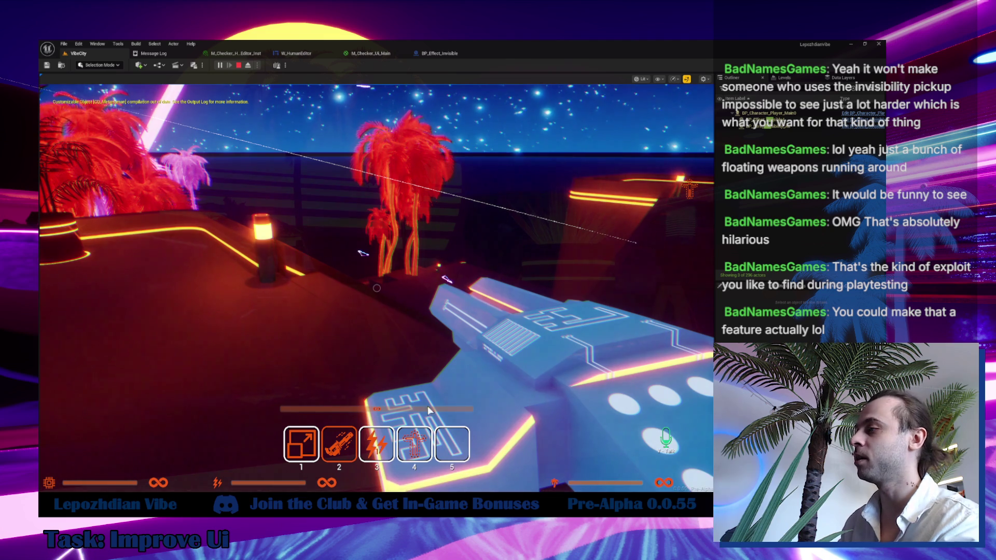
key("alt+Tab")
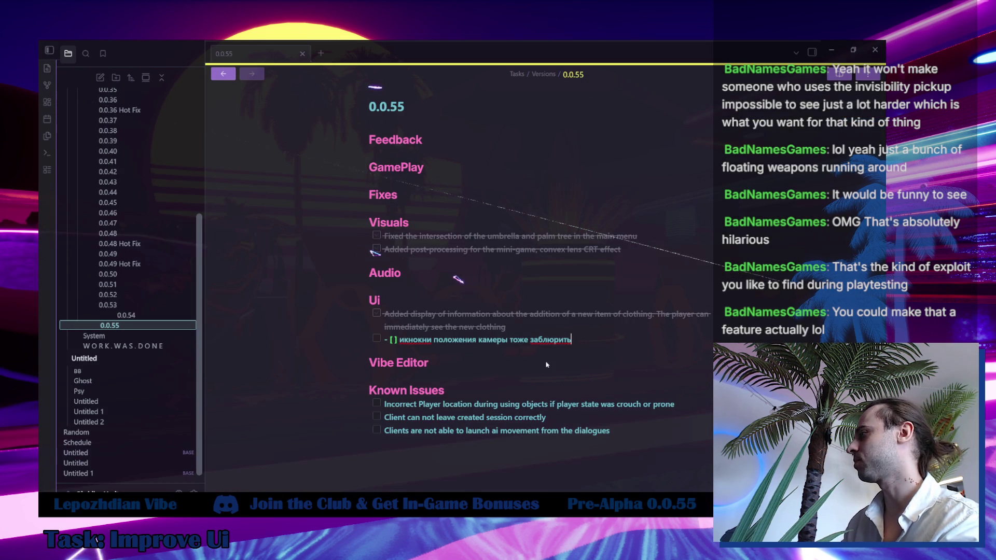
- Open and scroll through the WORK.WAS.DONE note, then return to the Unreal editor
scroll(401, 393, "down", 4)
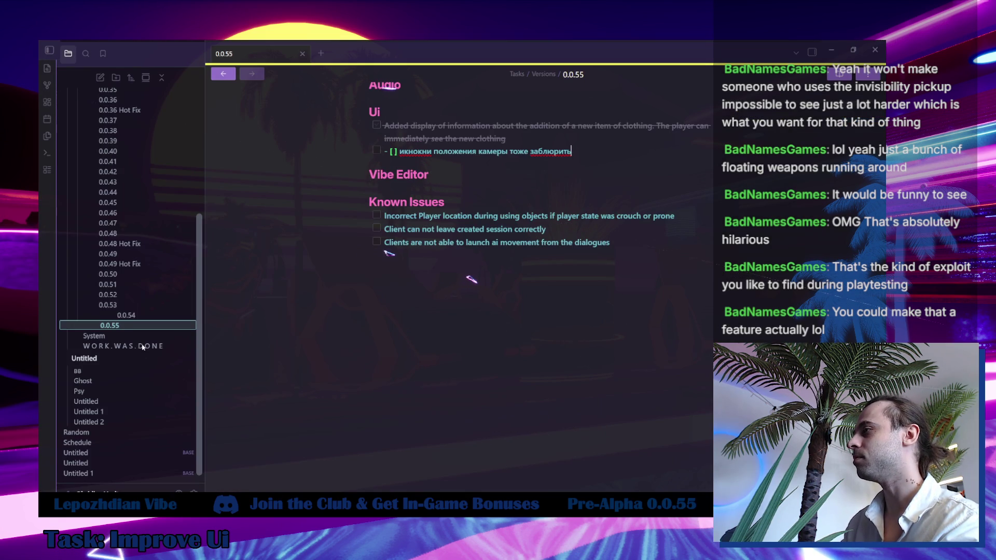
left_click(138, 346)
scroll(401, 393, "down", 3)
scroll(401, 392, "down", 3)
left_click(394, 351)
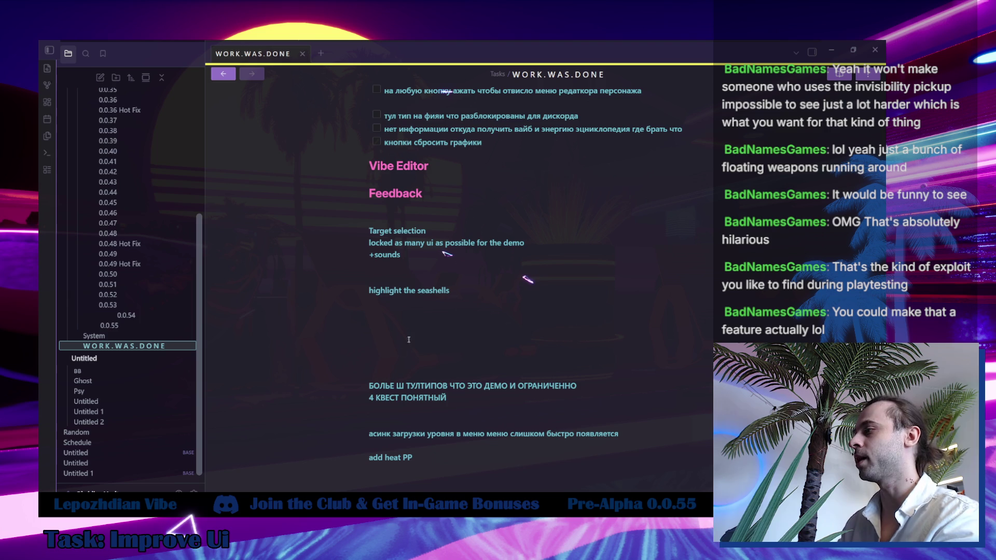
mouse_move(177, 503)
left_click(140, 473)
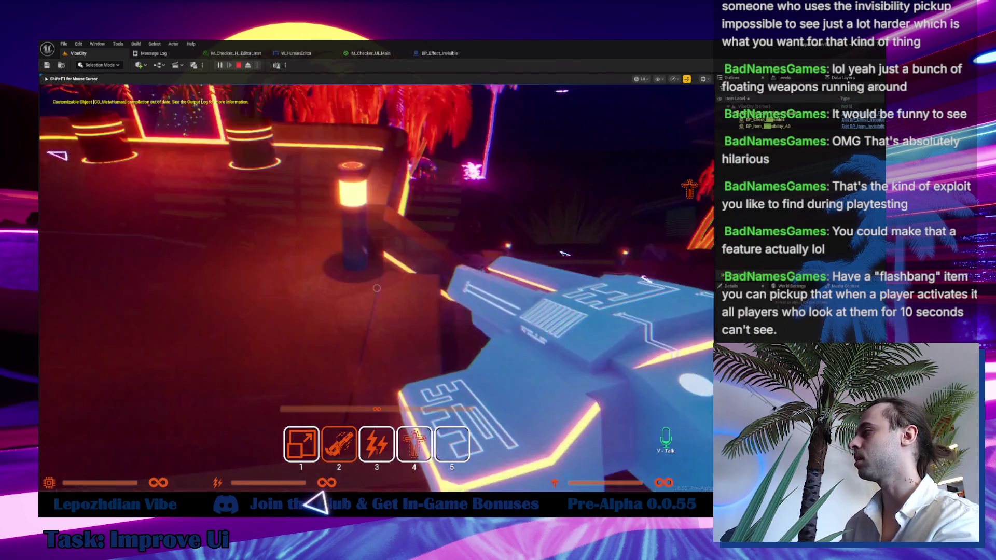
- Equip hotbar slots 3 then 4, eject to the free camera with F8, and switch to Obsidian
key("3")
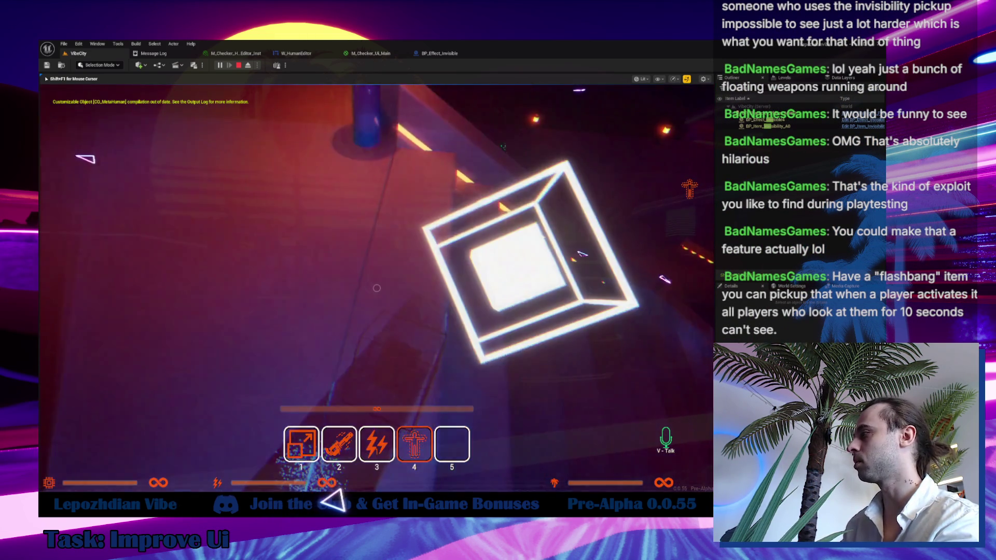
key("4")
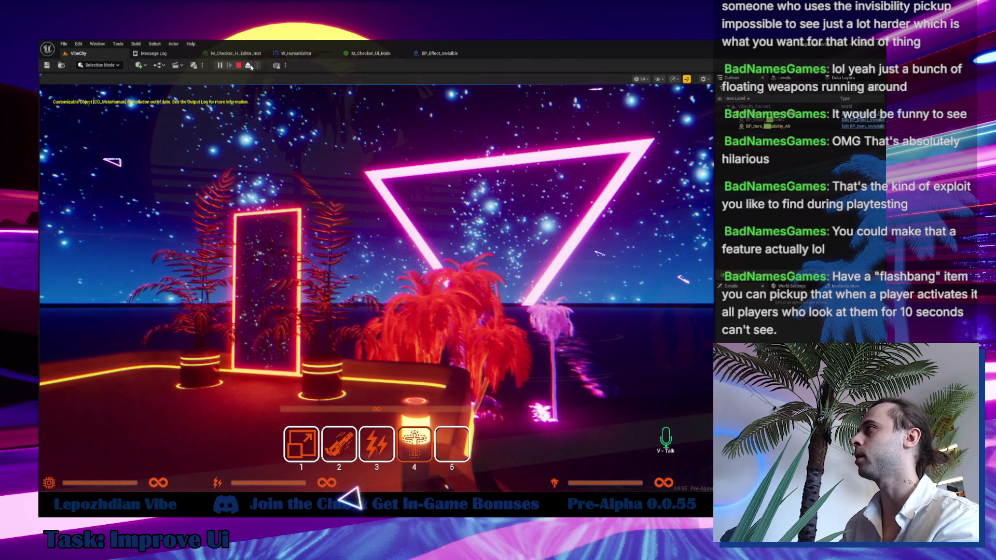
key("F8")
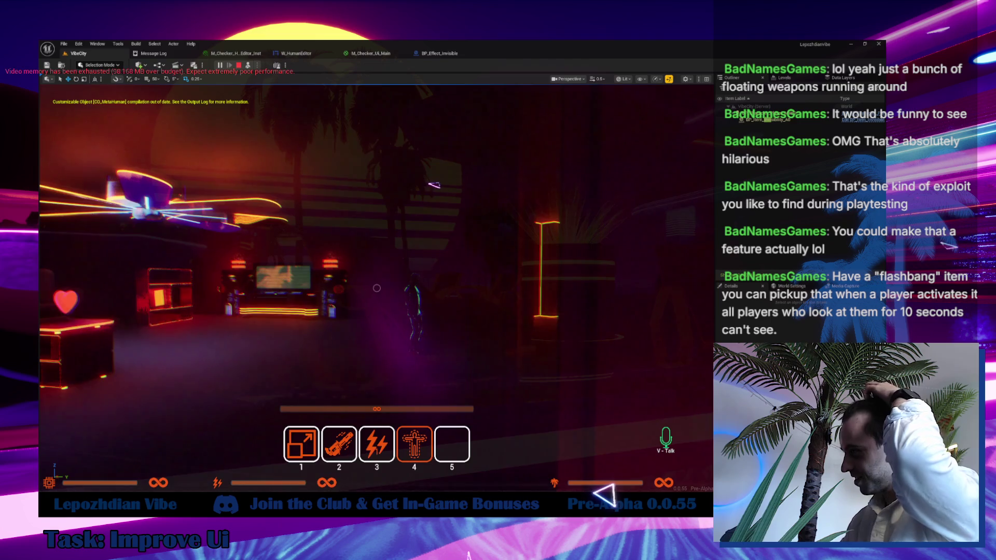
key("alt+Tab")
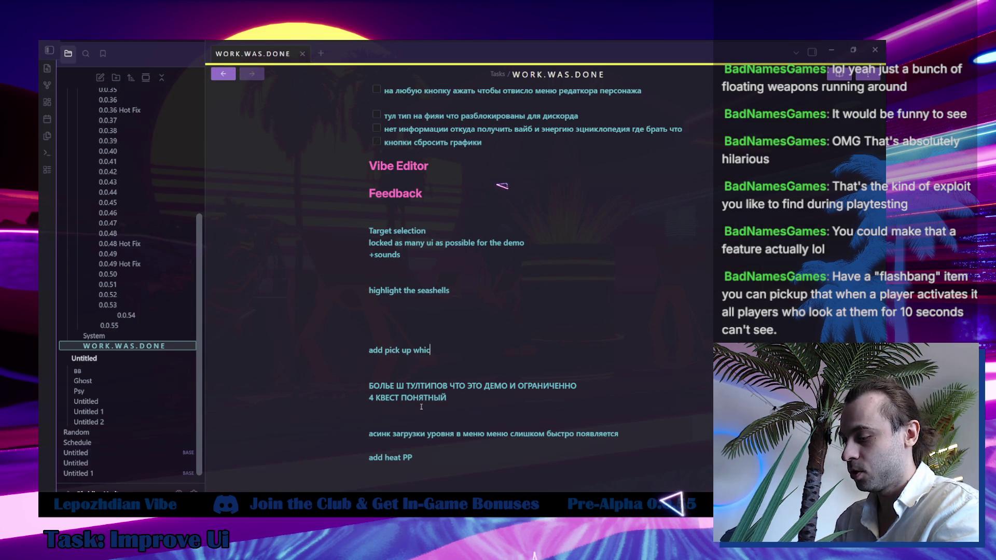
- Write the idea of a pickup that blinds all players for 30 seconds, then minimize Obsidian
type("ch blinds all players for 30 seconds emisiivbe with 100 mil value")
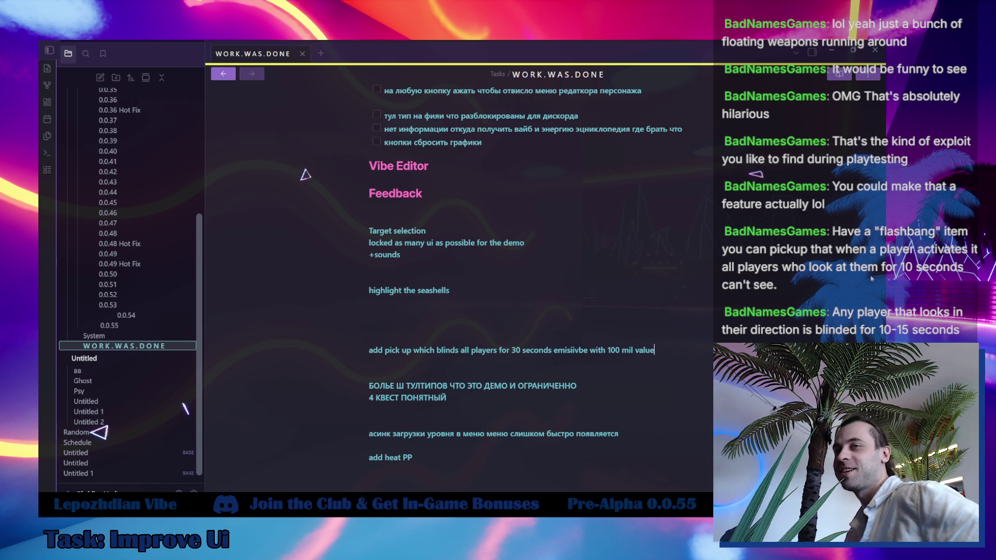
left_click(655, 350)
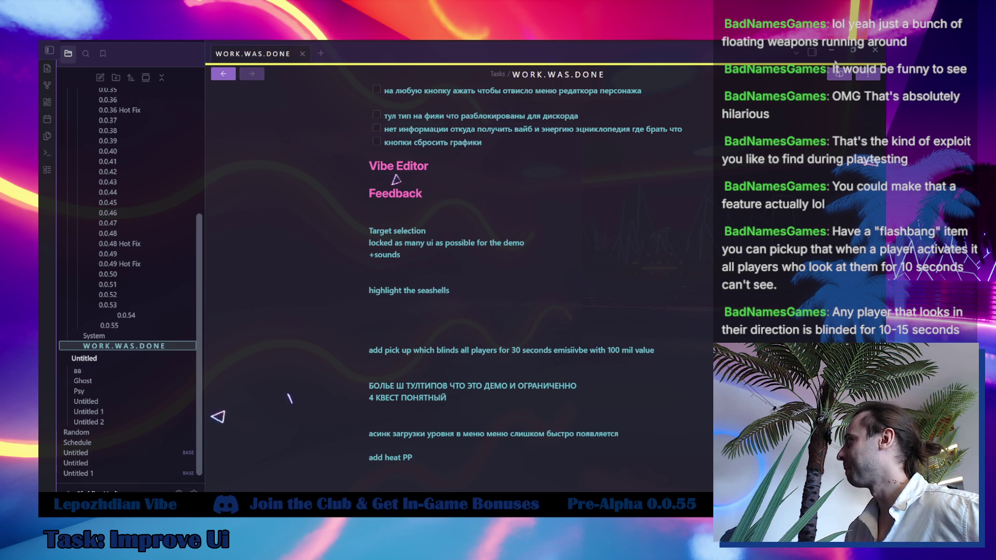
left_click(836, 55)
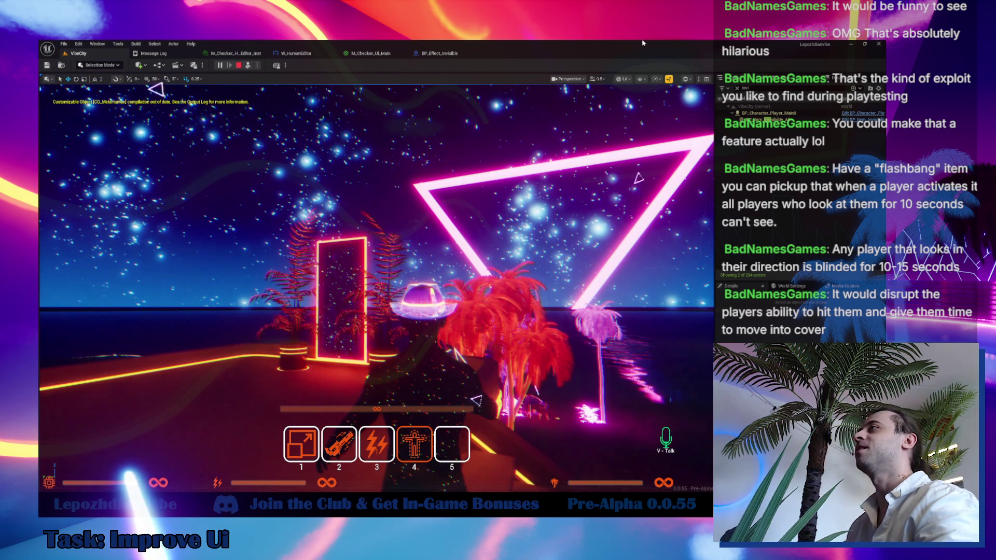
- In the running game, use the VIBE computer to launch Vibe OS and the Vibe Hacker app
left_click(642, 156)
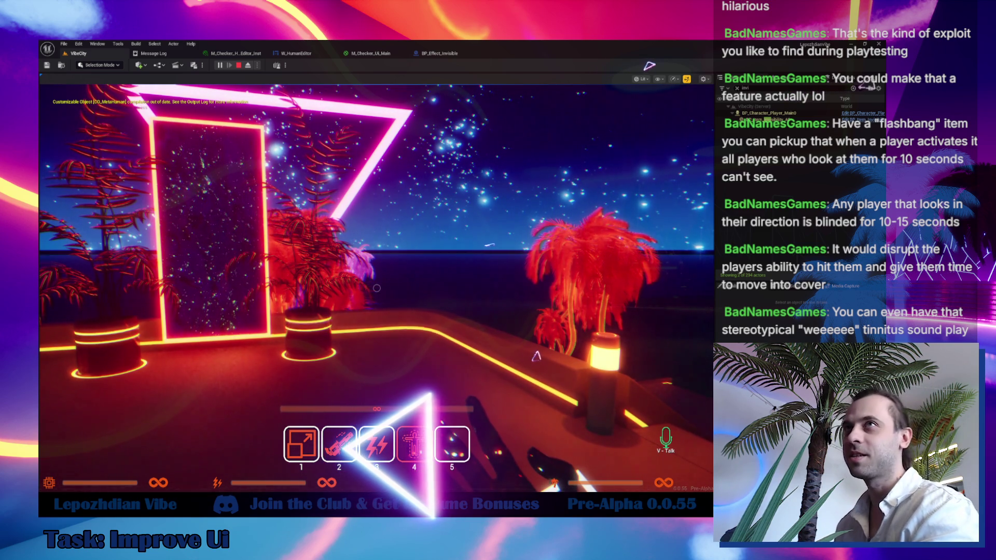
left_click(452, 245)
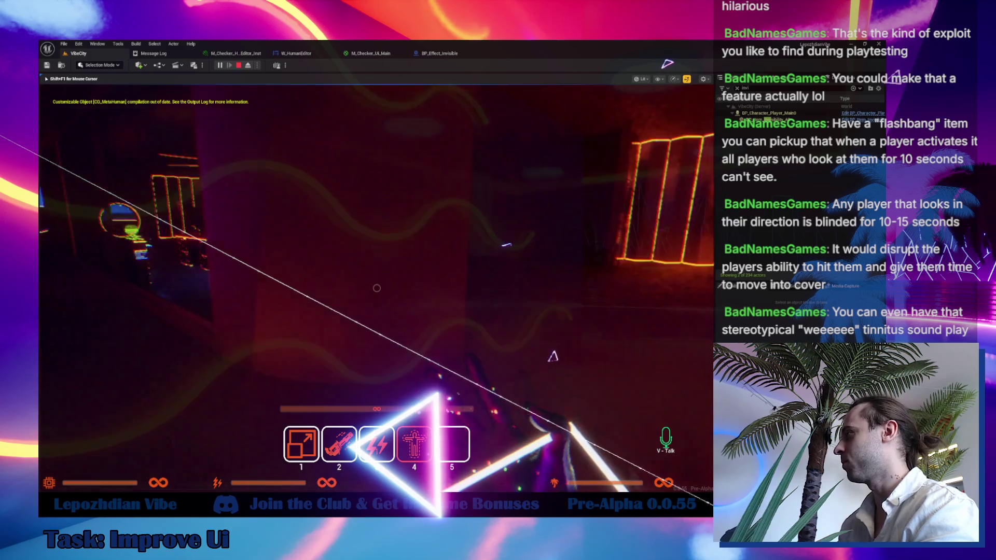
key("2")
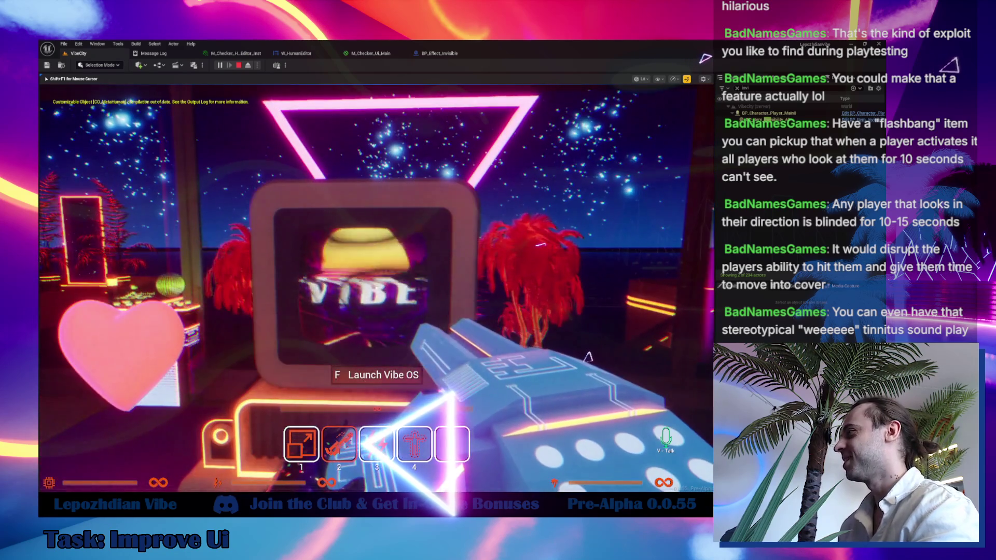
key("f")
left_click(402, 250)
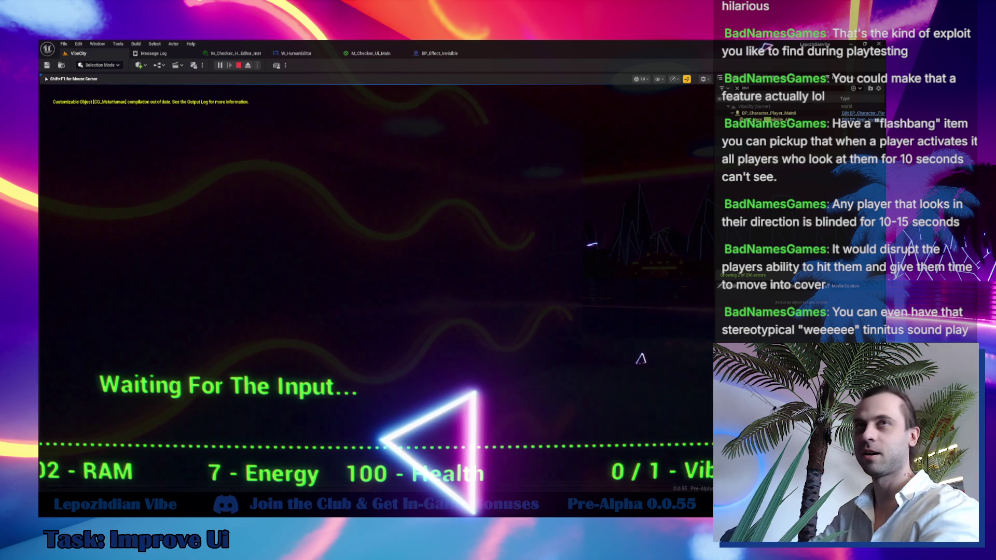
- Enter Vibe Hacker code text, go fullscreen with F11, then stop the play session
key("a")
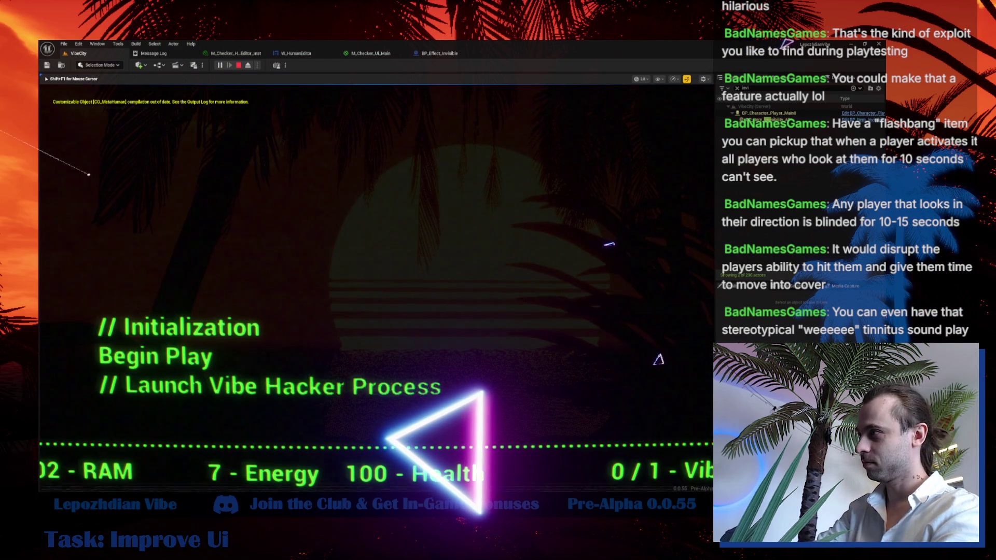
key("a")
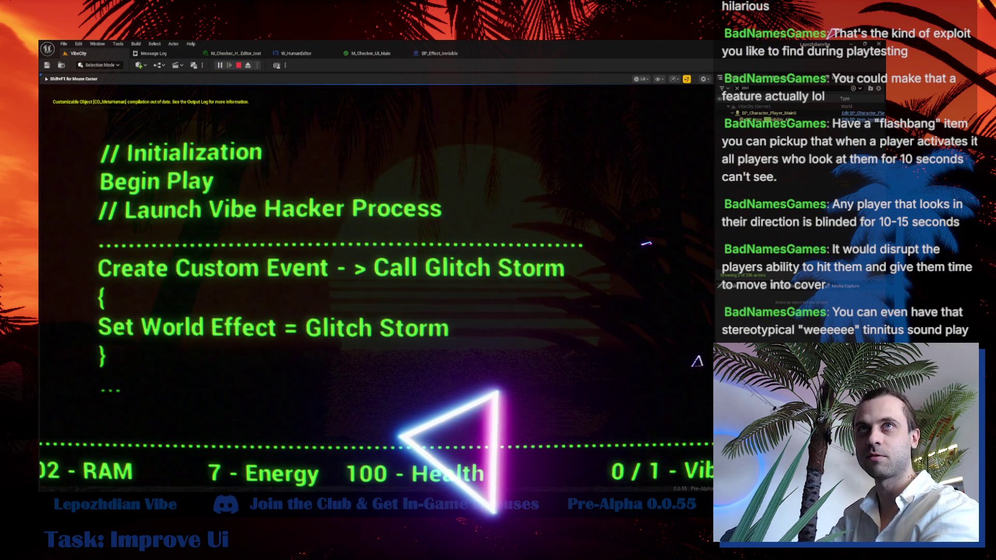
key("F11")
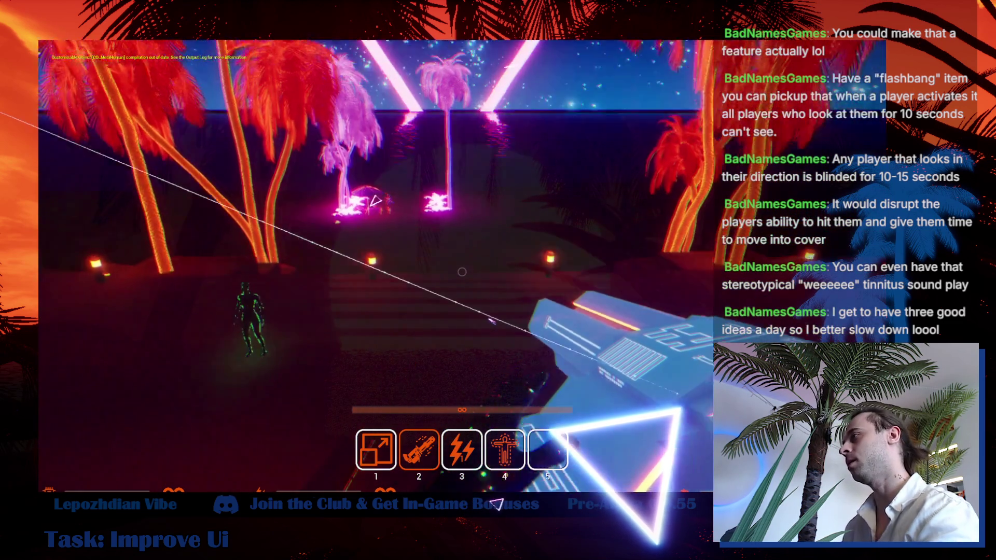
key("Escape")
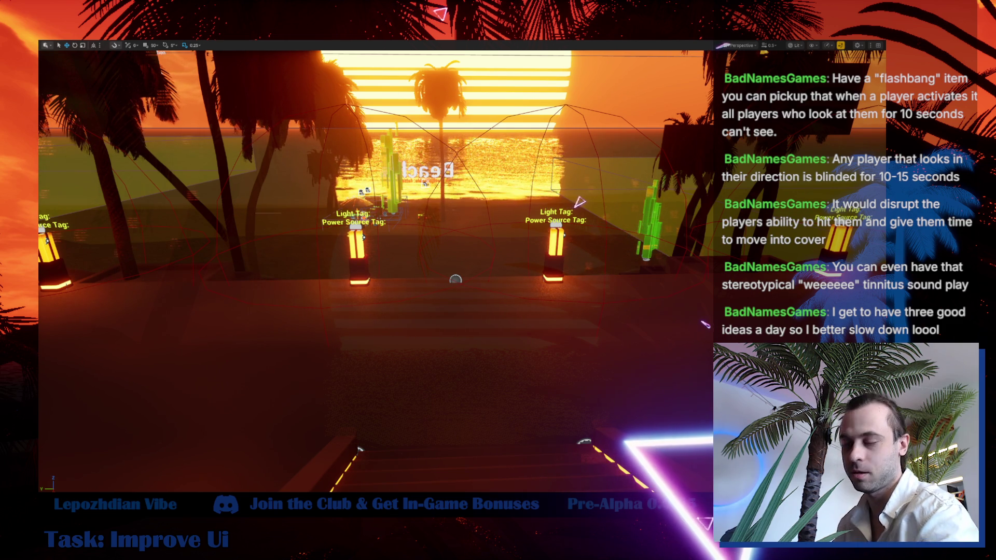
- End play mode and review the Message Log's 'Accessed None' Blueprint runtime errors
key("super+space")
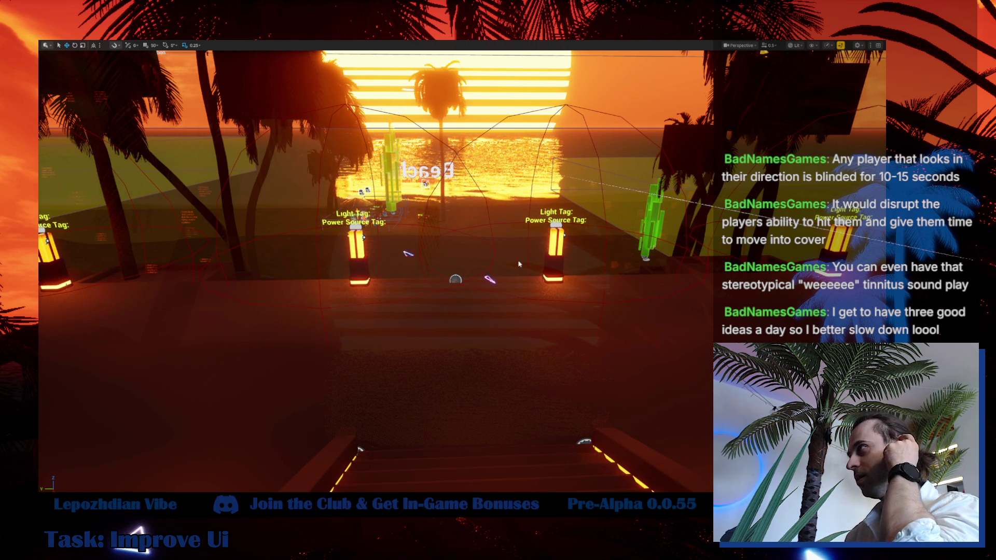
key("Escape")
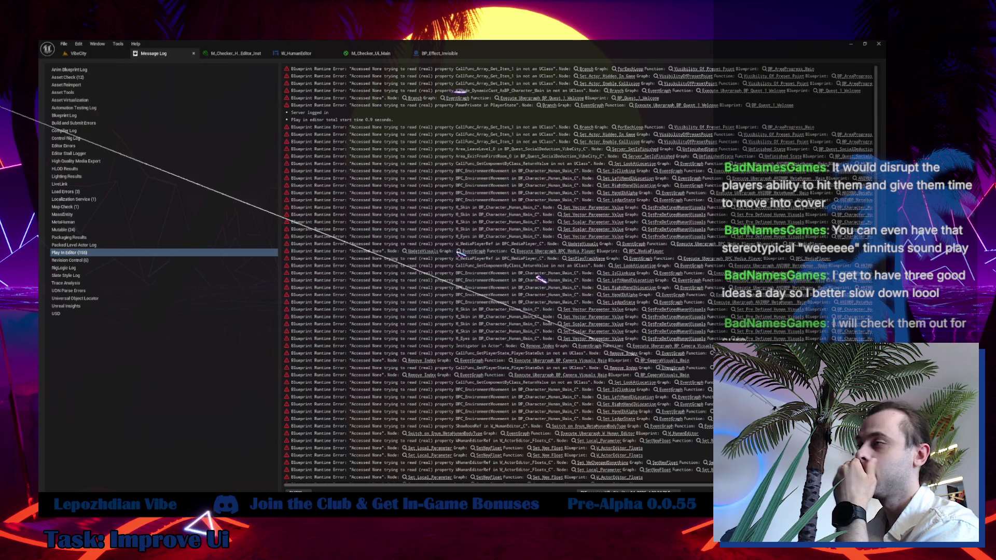
- In Obsidian, scroll through the WORK.WAS.DONE note and open the 0.0.55 version note
key("alt+Tab")
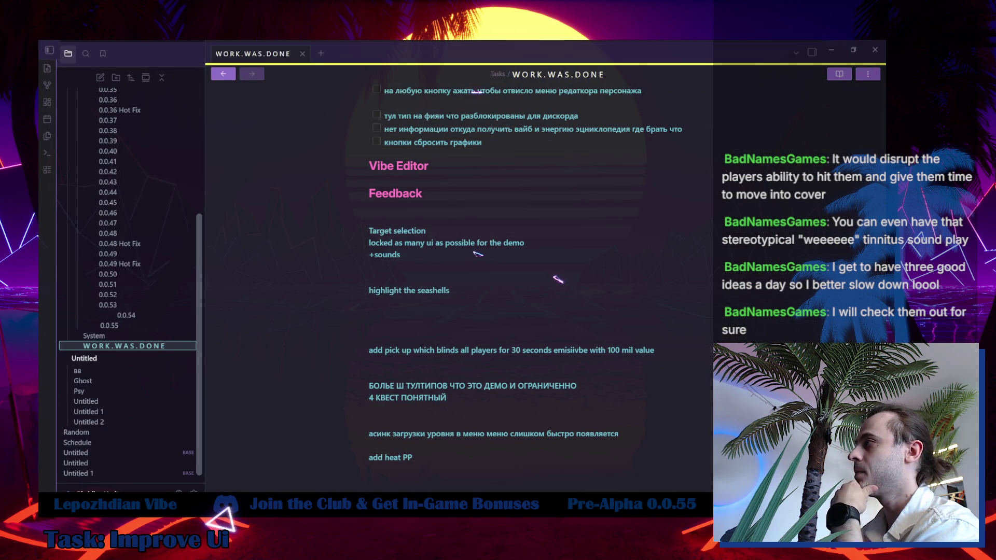
scroll(437, 348, "up", 3)
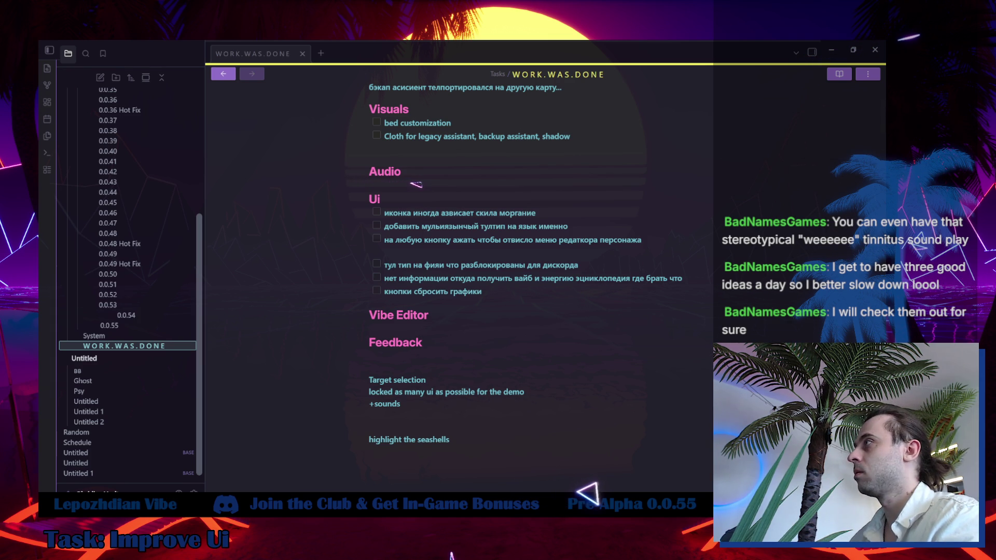
scroll(450, 327, "up", 5)
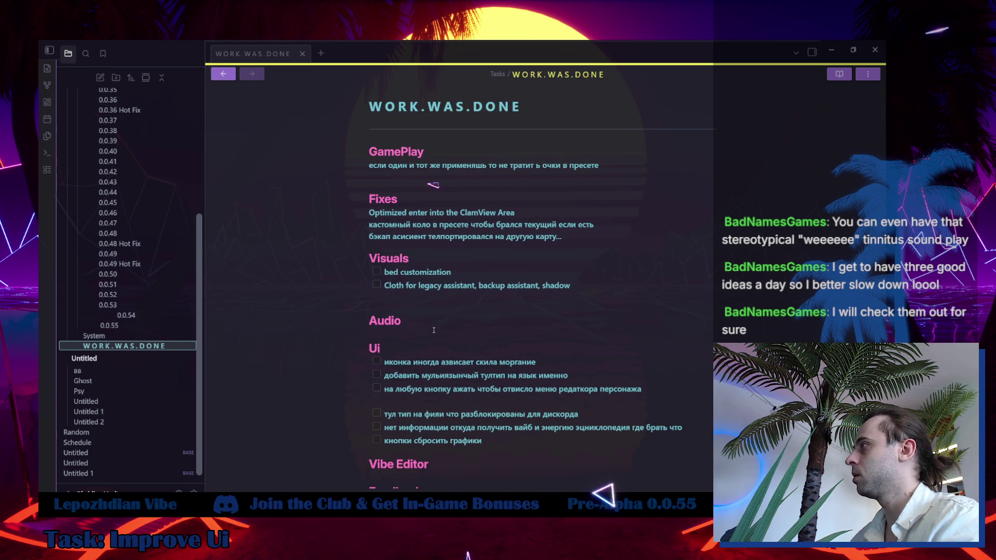
left_click(110, 326)
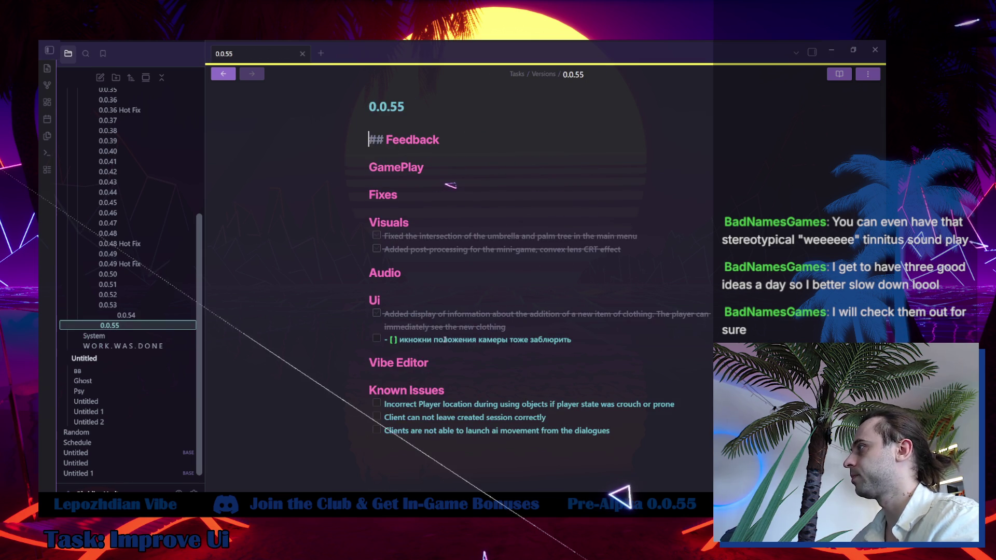
- In 0.0.55, replace the Russian Ui task with an English description and mark the interface dimming task done
left_click_drag(571, 339, 413, 340)
type("Added interface dimming when opening another interface to switch attention")
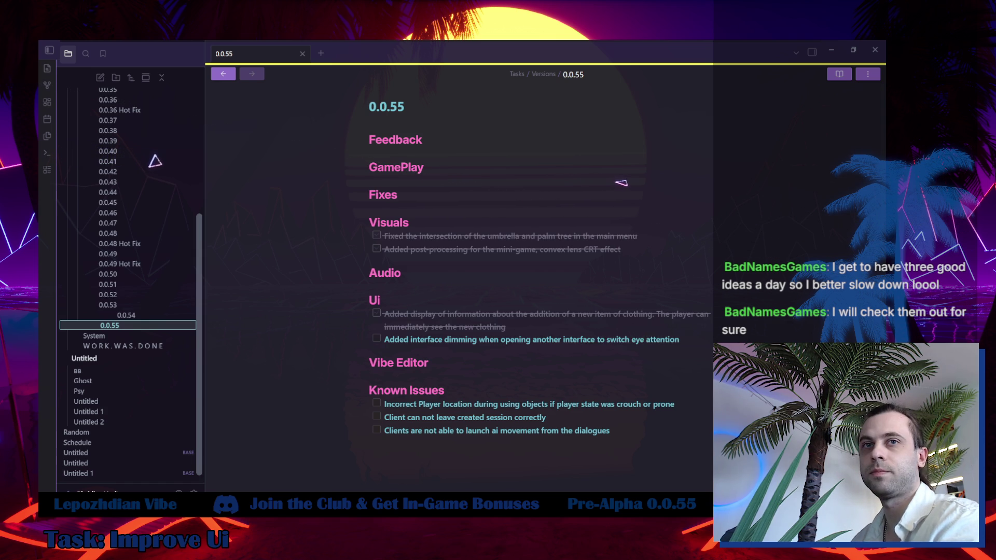
key("alt+Tab")
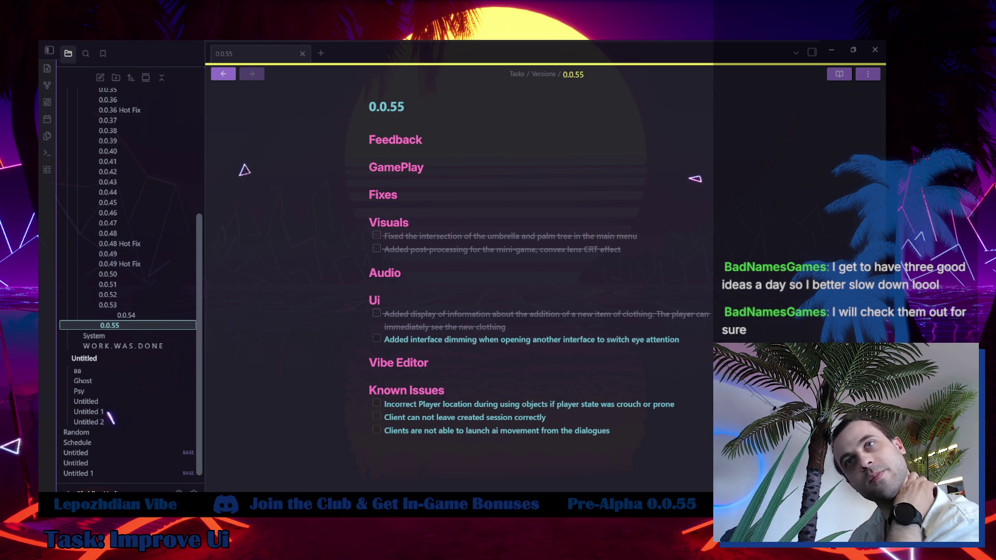
left_click(377, 339)
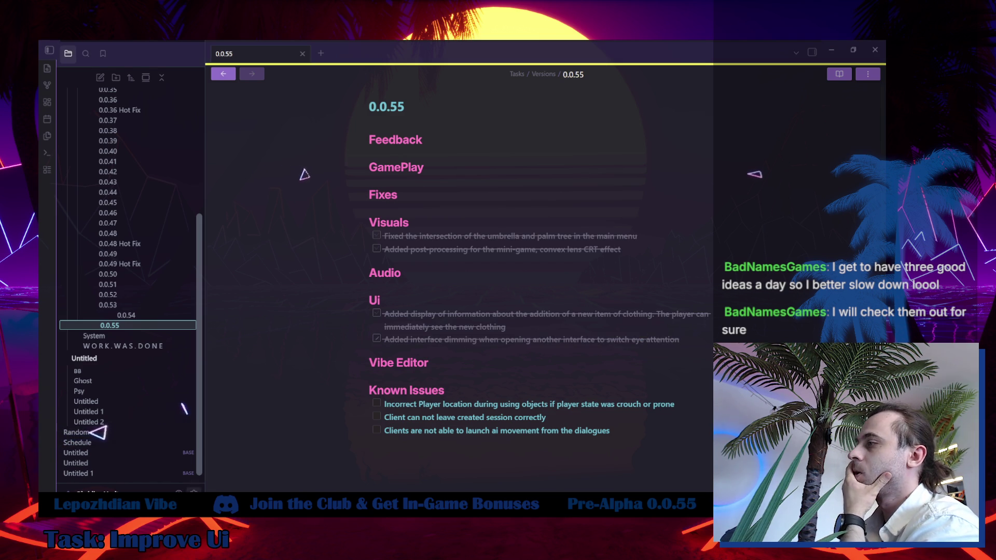
- In WORK.WAS.DONE, remove the empty Ui line and cut the Discord tooltip task
left_click(123, 346)
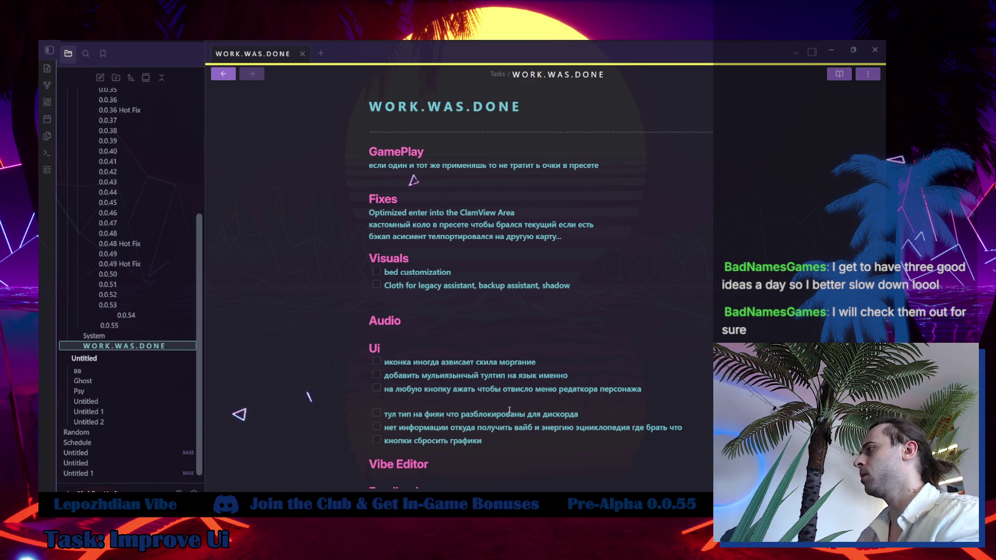
left_click(411, 400)
key("BackSpace")
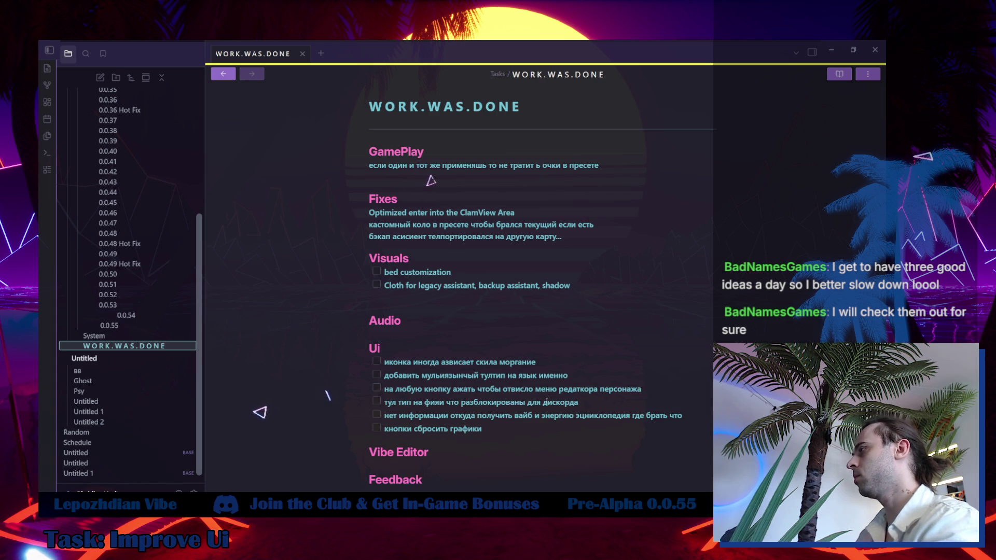
mouse_move(579, 402)
left_mouse_down()
mouse_move(372, 402)
mouse_move(391, 402)
left_mouse_up()
key("ctrl+c")
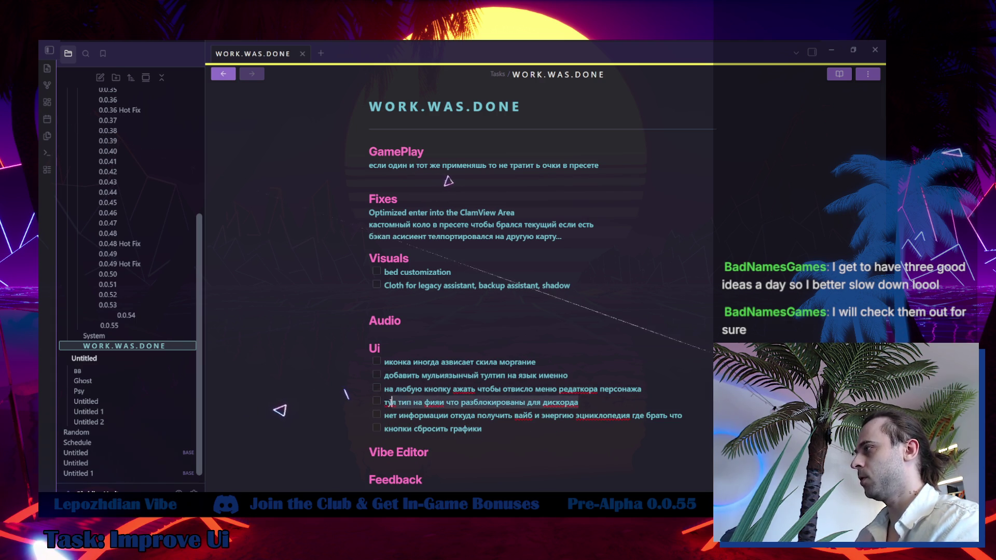
key("BackSpace")
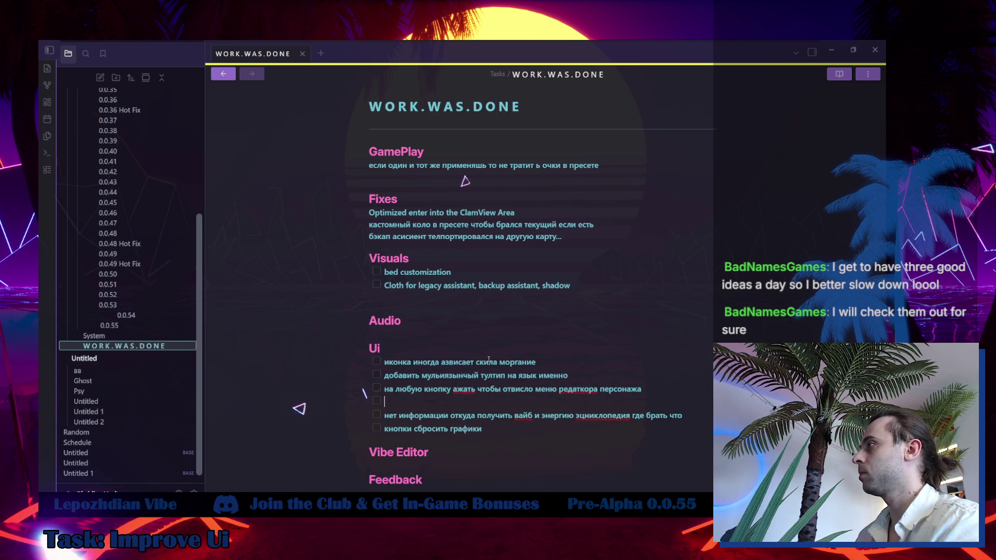
- Paste the Discord tooltip task under the interface dimming task in 0.0.55, then return to Unreal's VibeCity level
key("ctrl+alt+Left")
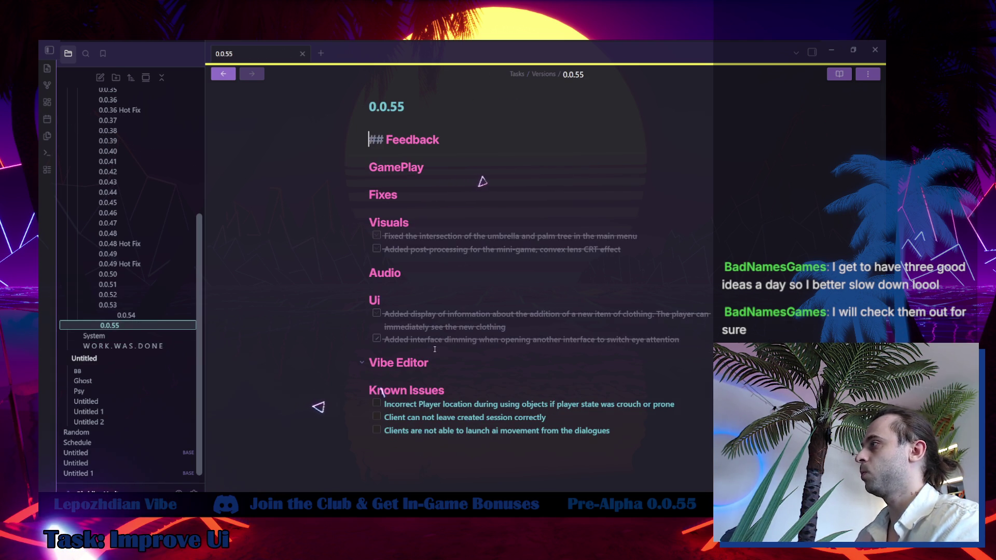
left_click(684, 343)
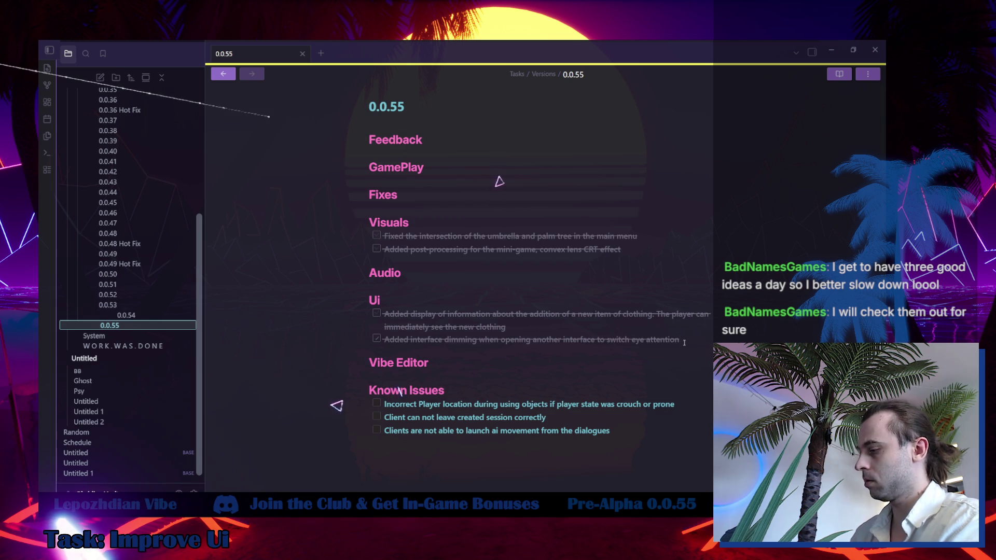
key("Return")
key("ctrl+v")
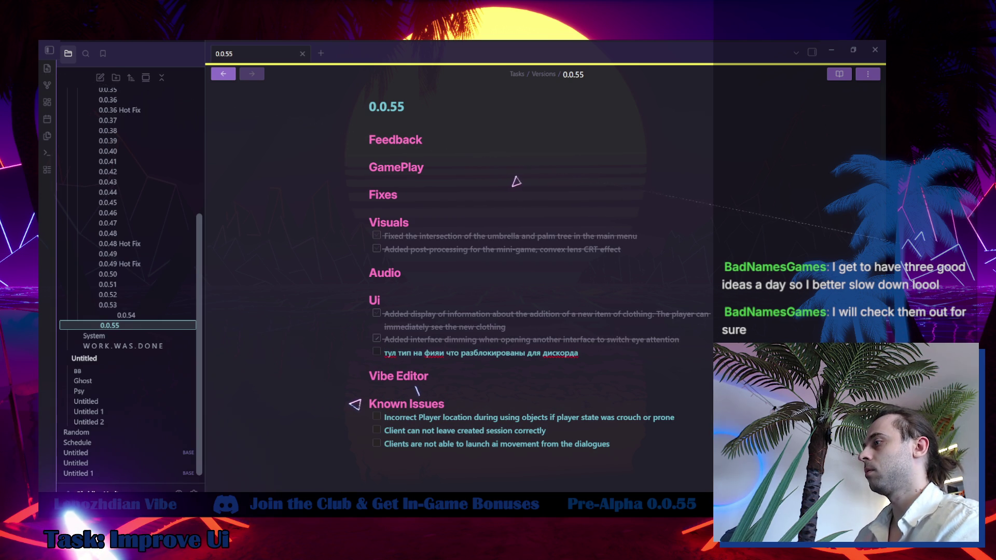
key("alt+Tab")
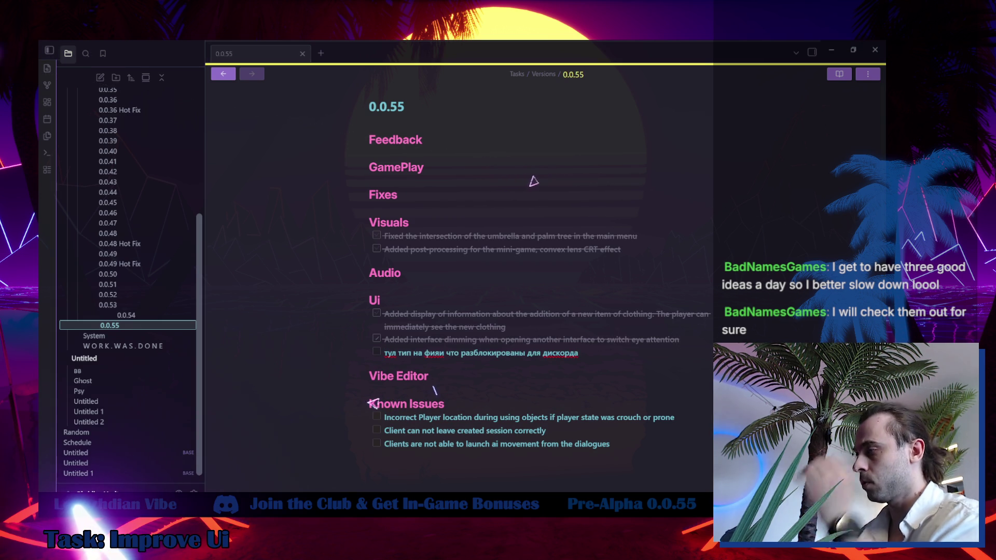
left_click(87, 54)
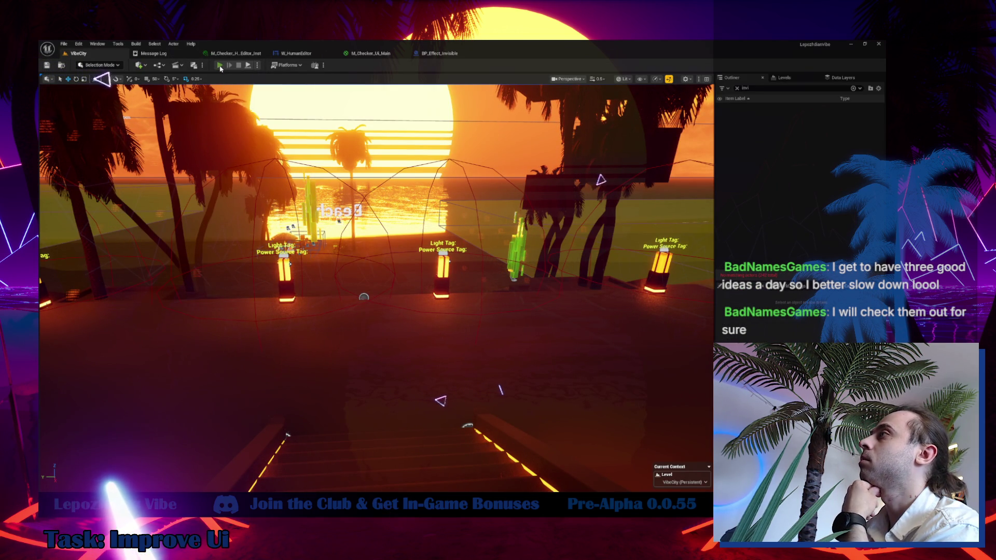
- Run and stop a quick Play-In-Editor test, then open the Content Drawer on VibeCity
left_click(220, 66)
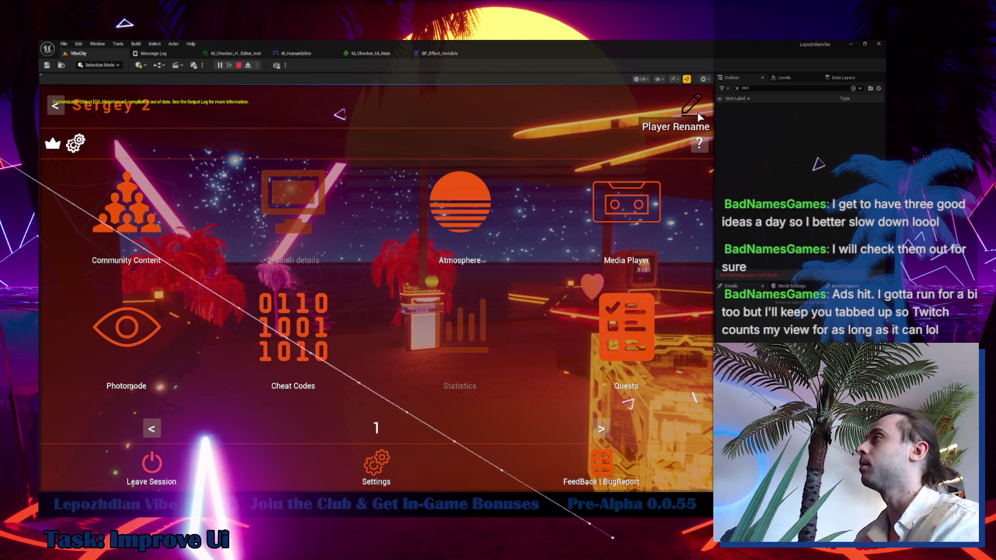
key("Escape")
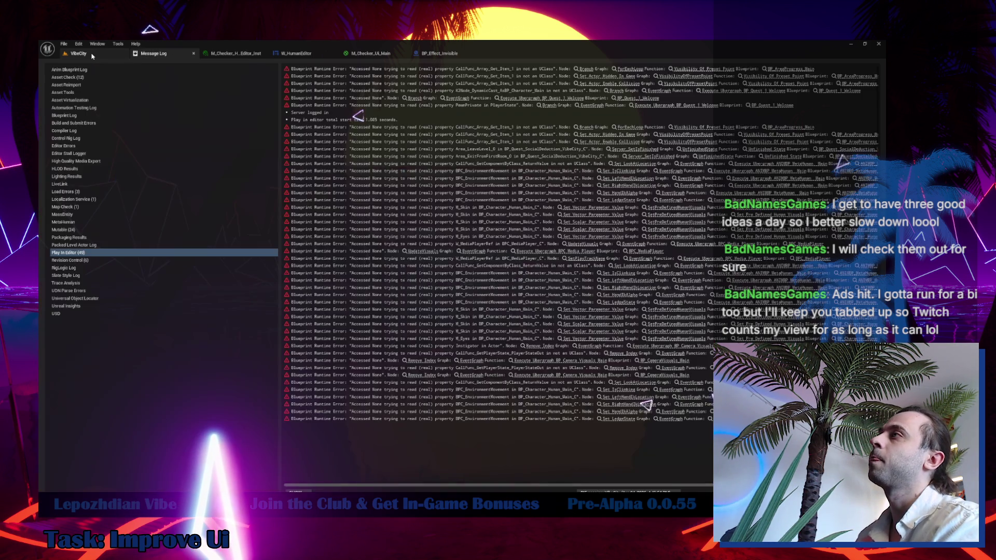
left_click(79, 53)
key("ctrl+space")
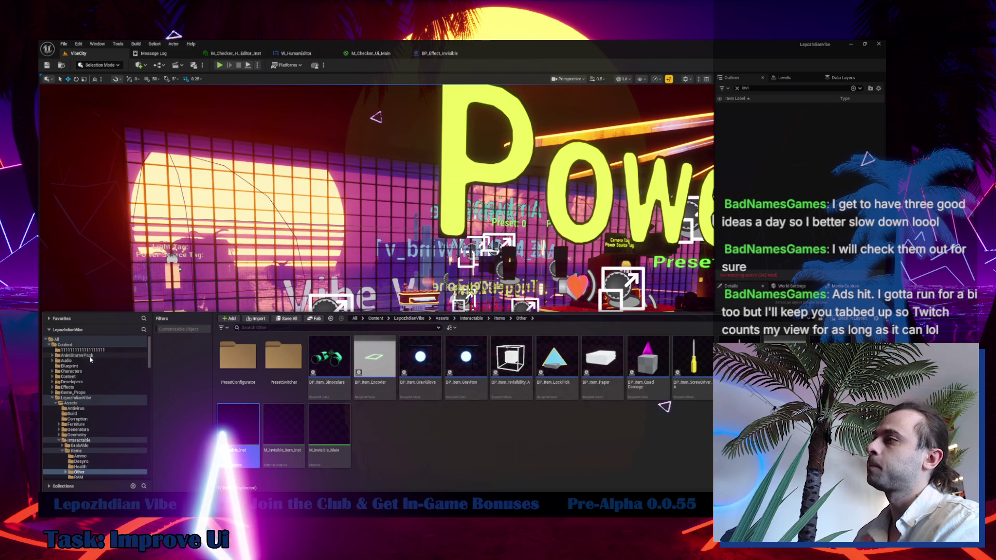
- Search Content for 'discord', open W_Button_Discord and W_ButtonImage_Discord, and select the W_IconImageLock image
left_click(65, 344)
left_click(263, 328)
type("discord")
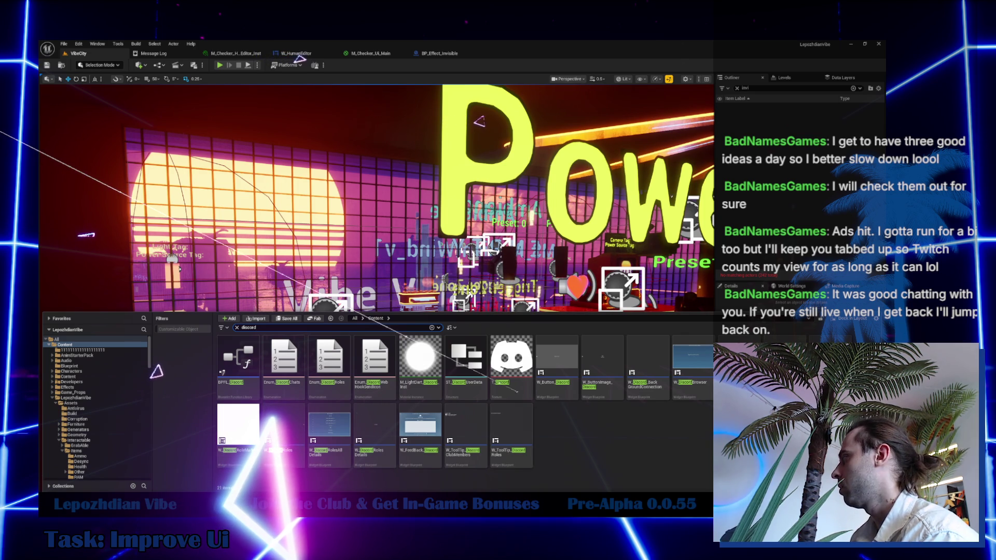
left_click(565, 363)
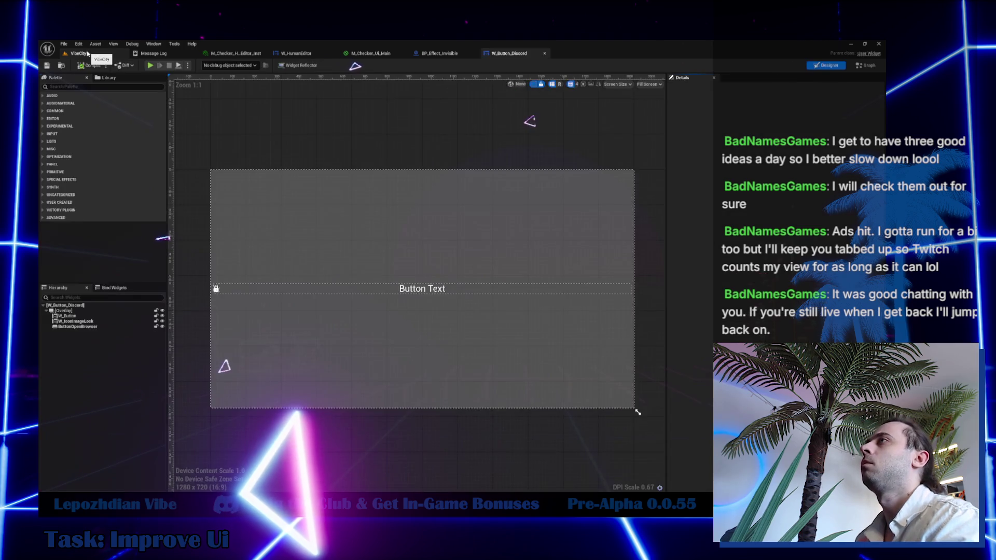
left_click(88, 53)
left_click(616, 370)
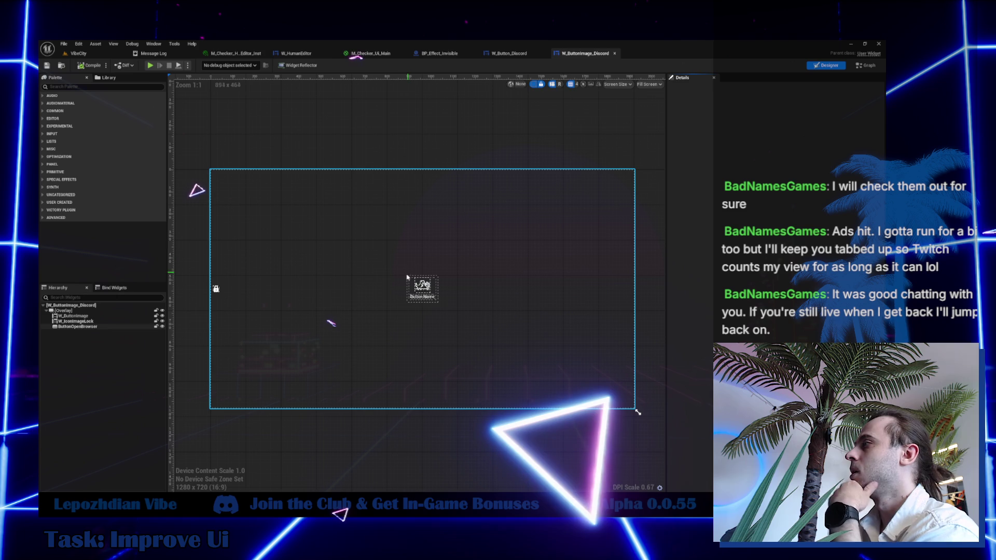
left_click(216, 289)
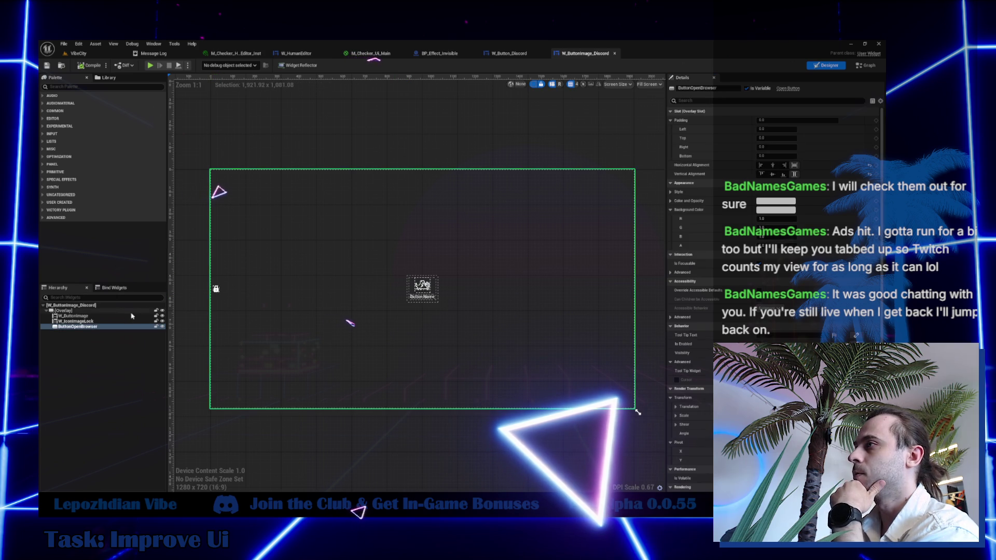
- Find References to W_IconImageLock in the event graph, jump to its node, then return to Designer
left_click(866, 66)
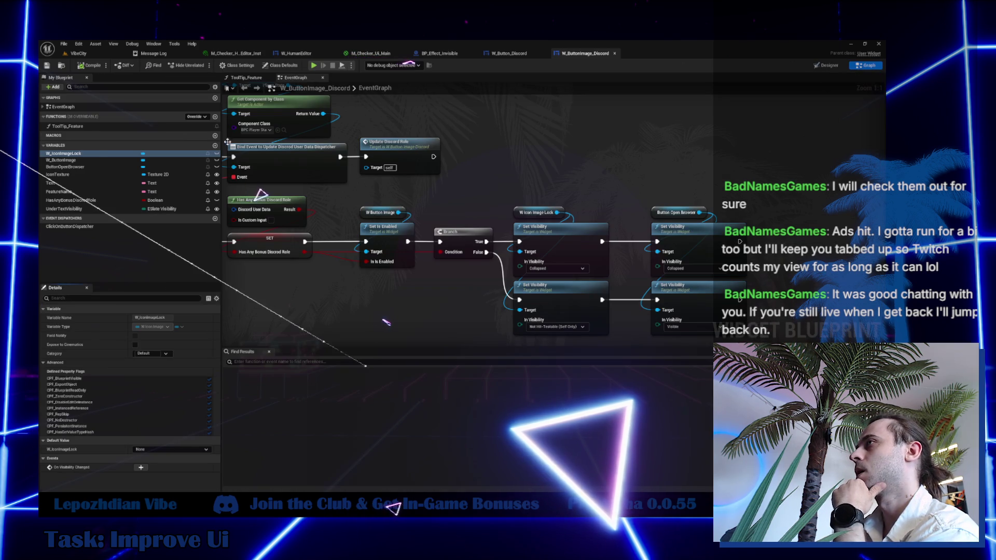
right_click(87, 155)
mouse_move(181, 179)
left_click(239, 186)
double_click(276, 381)
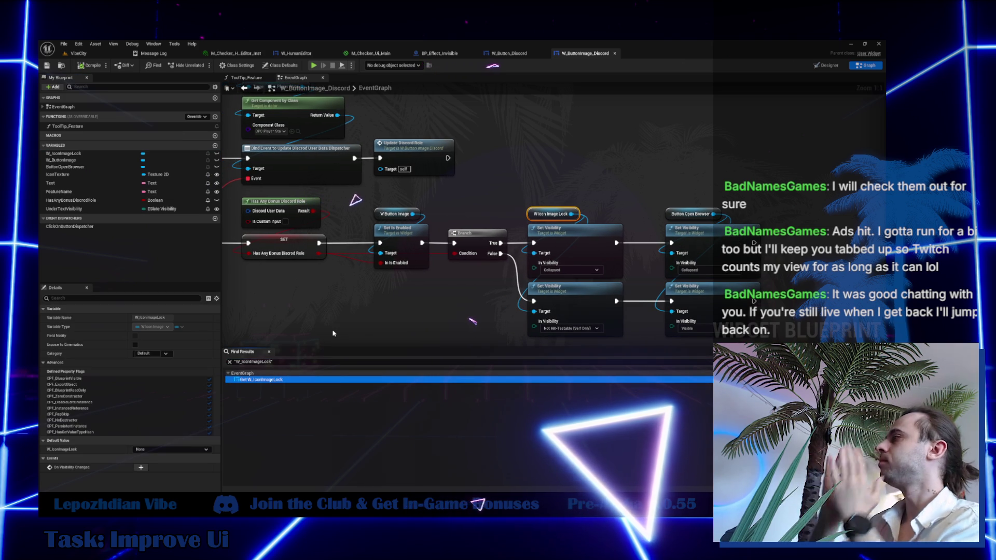
left_click(826, 66)
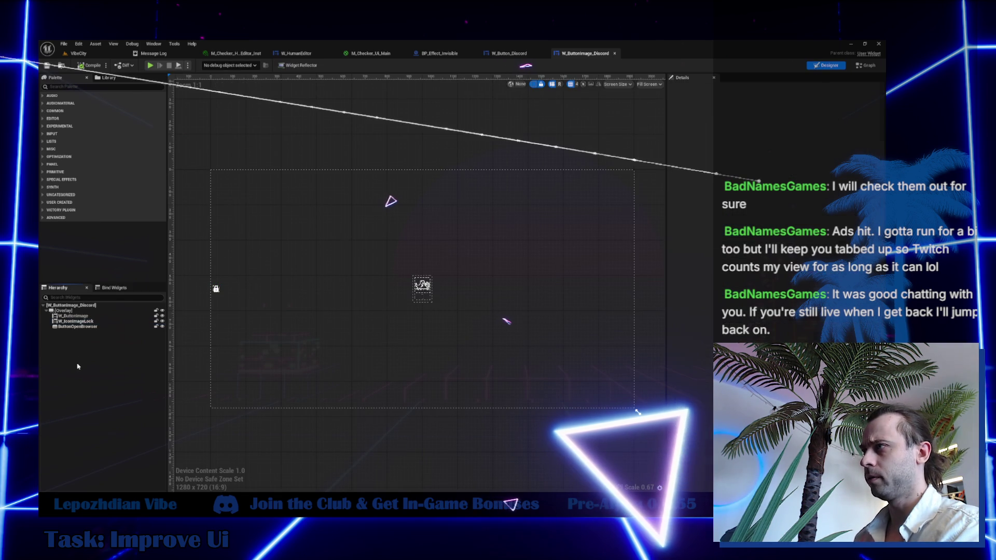
- Duplicate W_IconImageLock as W_IconImageDiscord and set its Texture to the Discord icon
left_click(92, 322)
key("ctrl+d")
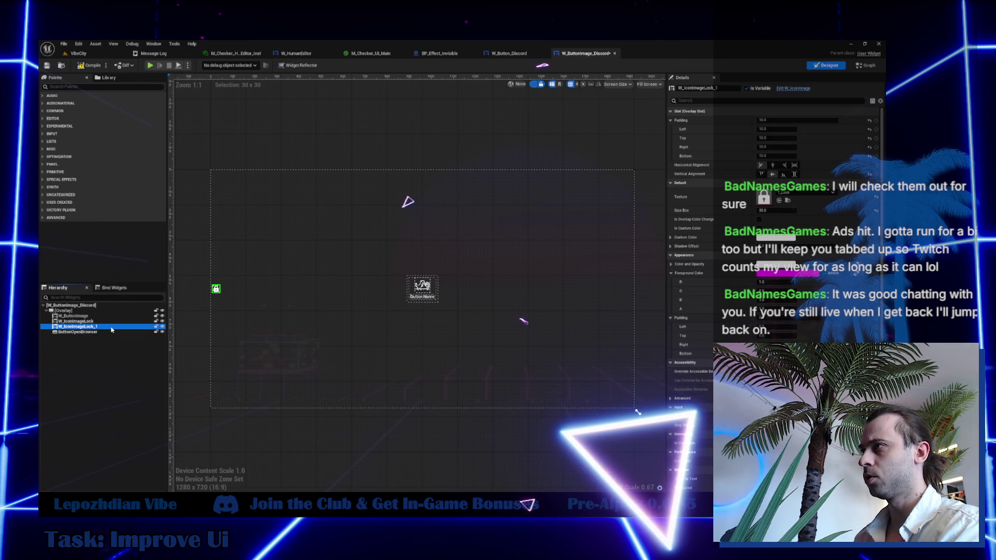
left_click(705, 89)
type("Discord")
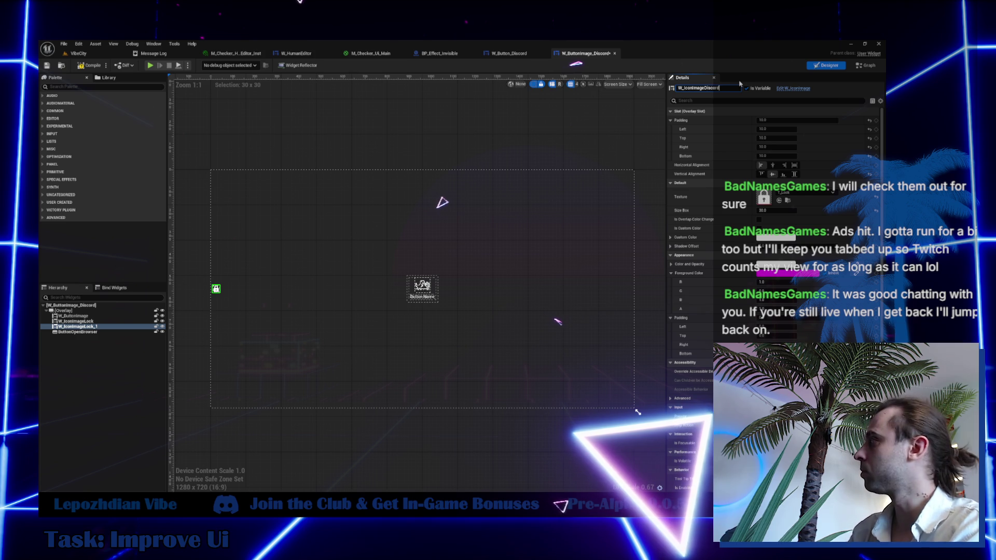
key("Return")
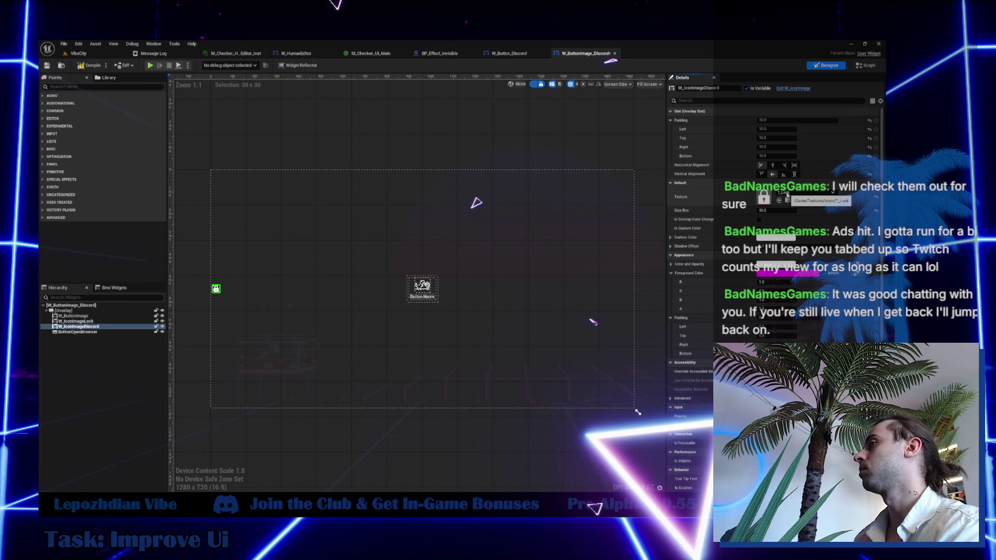
left_click(787, 197)
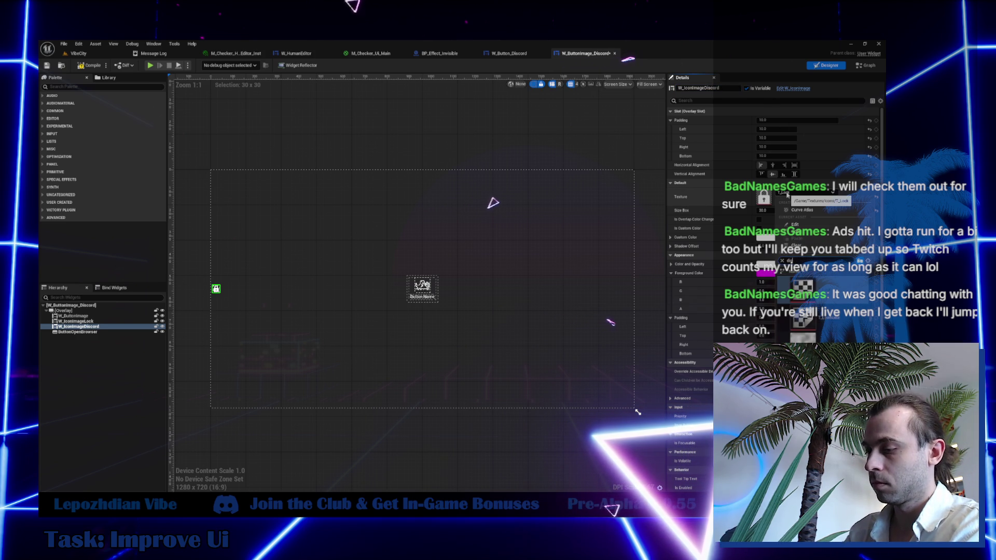
left_click(803, 286)
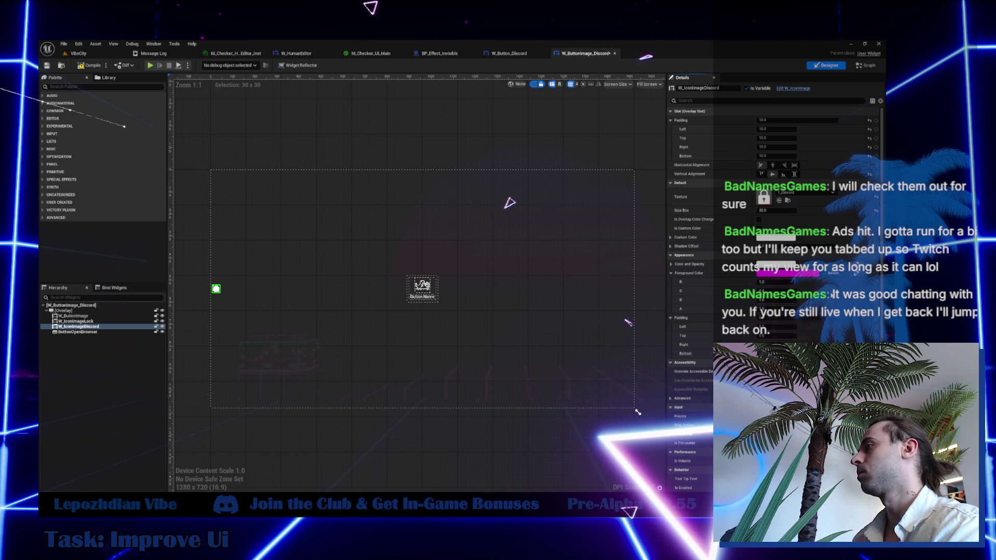
scroll(474, 295, "up", 10)
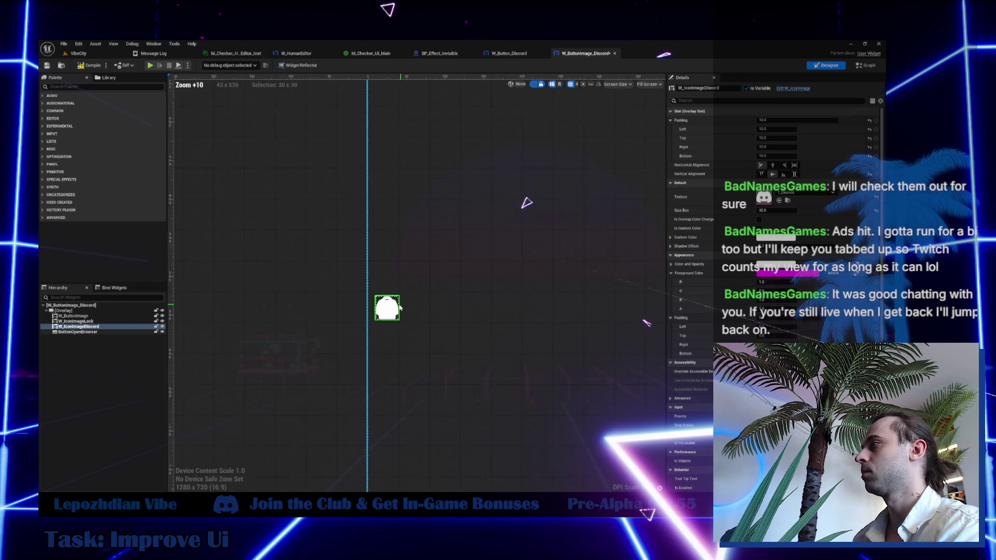
scroll(376, 324, "up", 1)
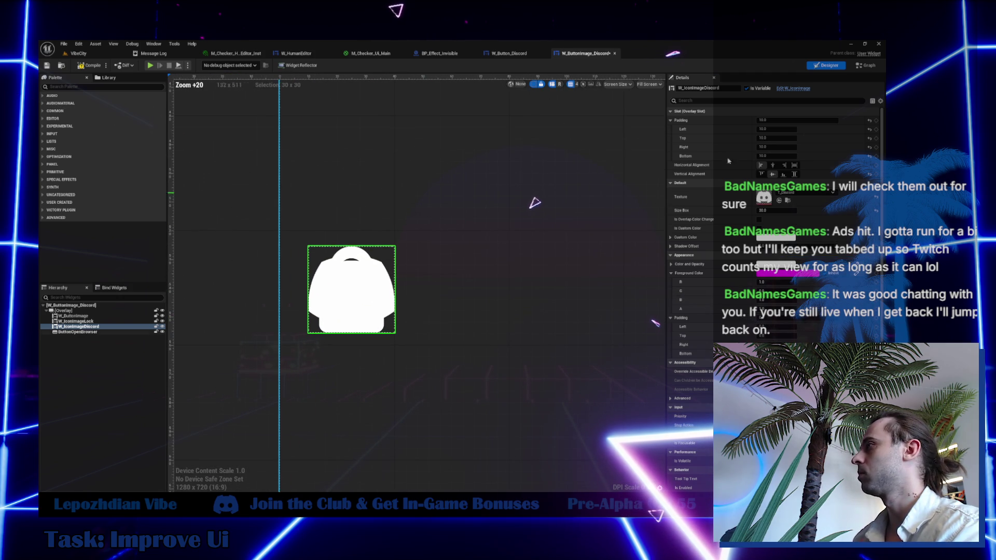
left_click(866, 65)
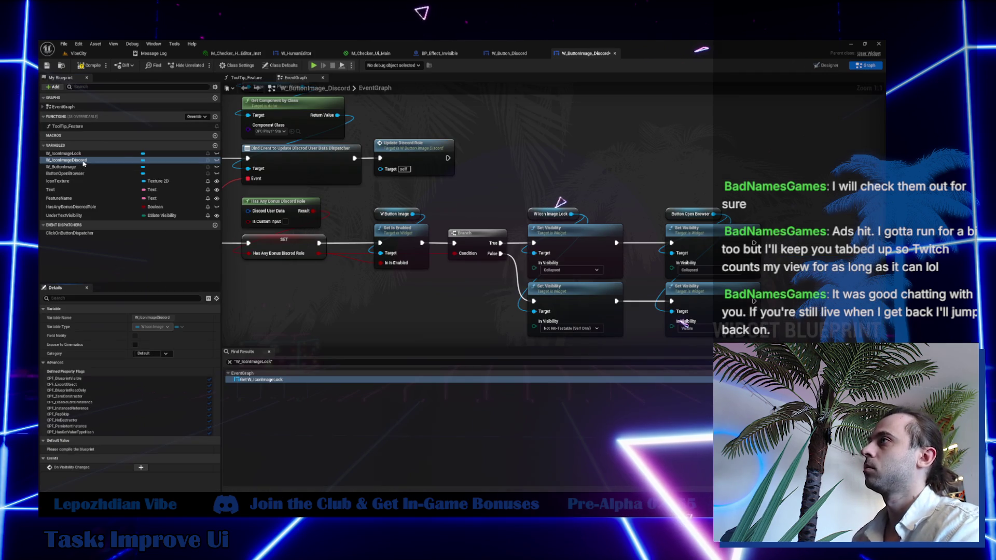
- On the True branch, add a Set Visibility for W_IconImageDiscord set to Not Hit-Testable (Self Only)
left_click_drag(558, 152, 559, 152)
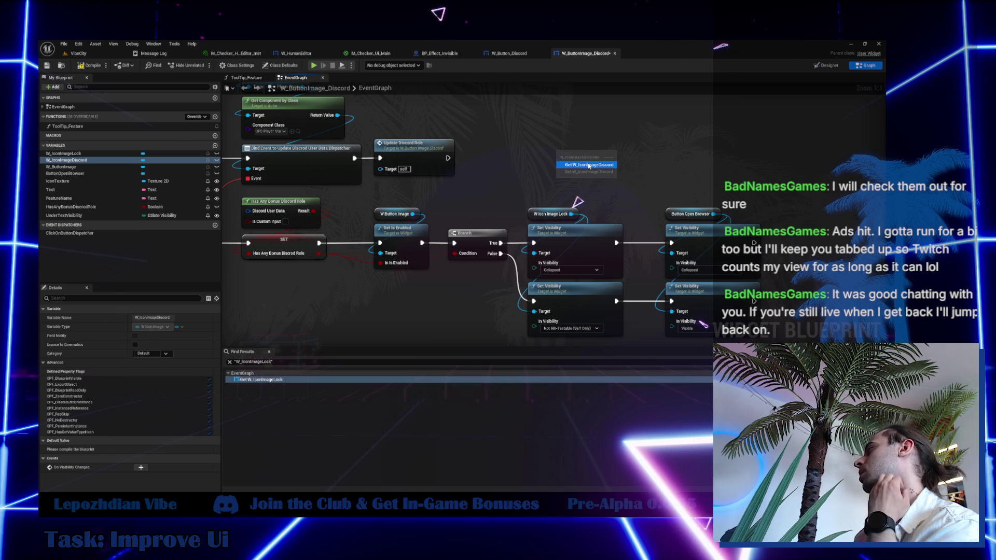
left_click(588, 165)
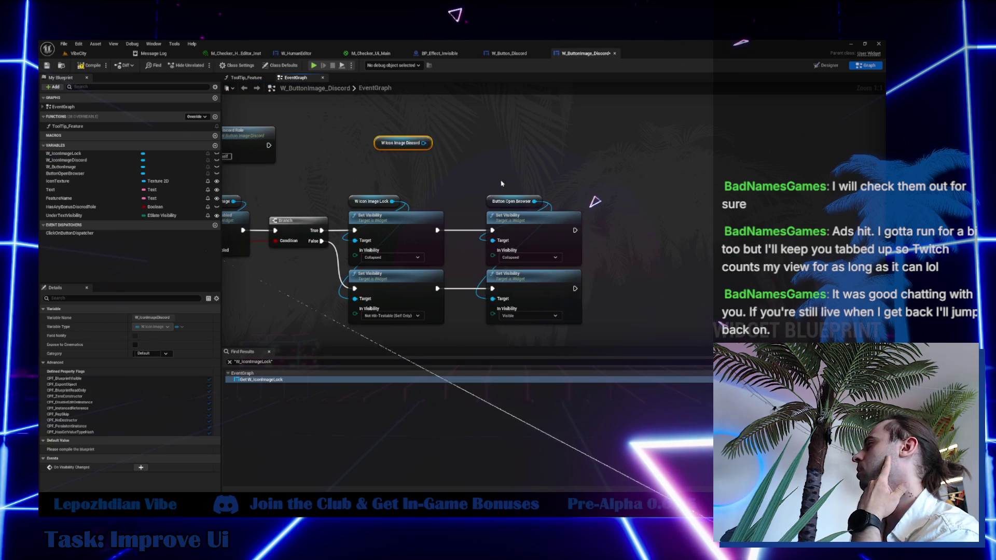
mouse_move(628, 332)
left_mouse_down()
mouse_move(606, 247)
mouse_move(713, 247)
left_mouse_up()
left_click(394, 218)
key("ctrl+c")
key("ctrl+v")
left_click_drag(424, 143, 472, 157)
left_click(499, 172)
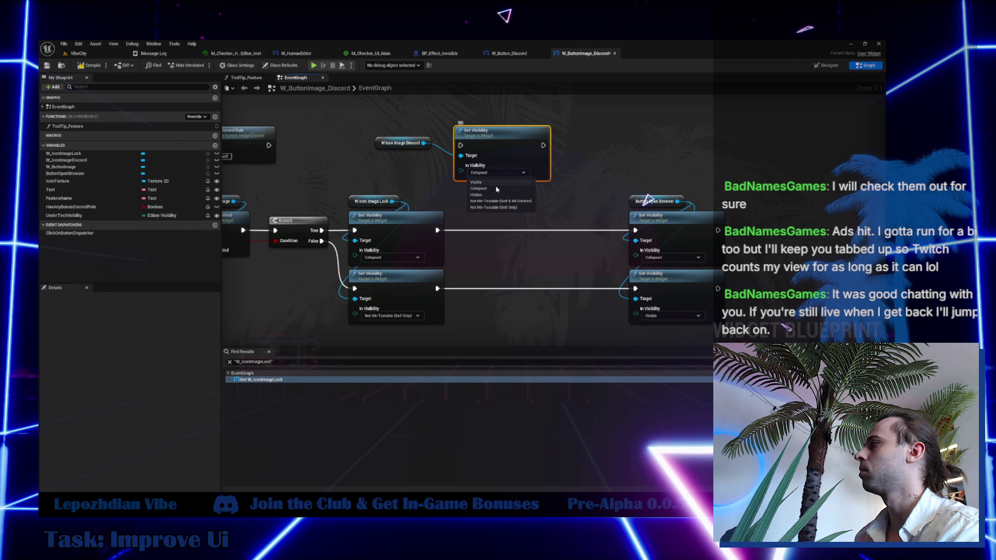
left_click(508, 207)
mouse_move(438, 231)
left_mouse_down()
mouse_move(550, 156)
mouse_move(542, 146)
left_mouse_up()
mouse_move(437, 230)
left_mouse_down()
mouse_move(461, 145)
mouse_move(503, 225)
left_mouse_up()
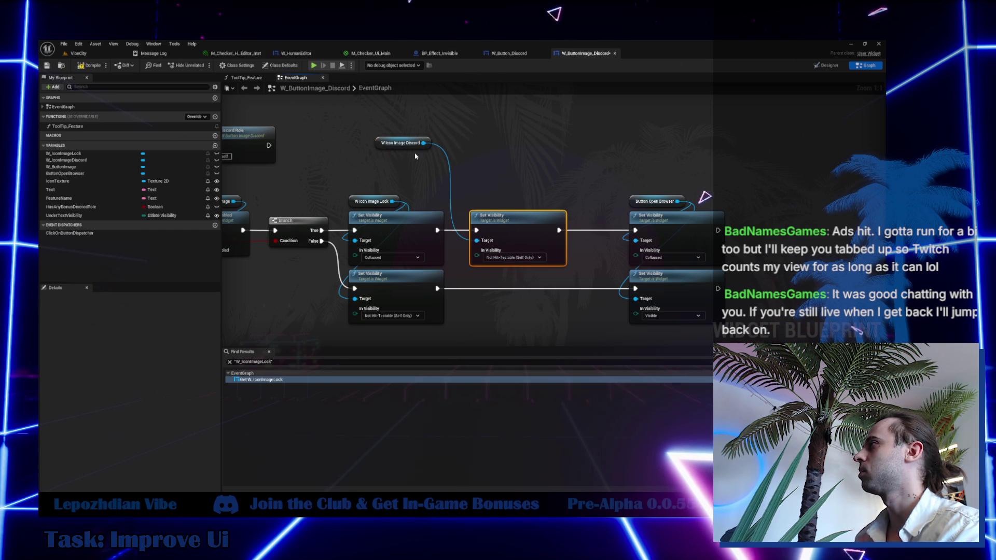
- Duplicate it as a Collapsed Set Visibility on the False branch, rewire exec pins, and tidy the layout
left_click_drag(378, 147, 473, 199)
left_click(498, 217, "ctrl")
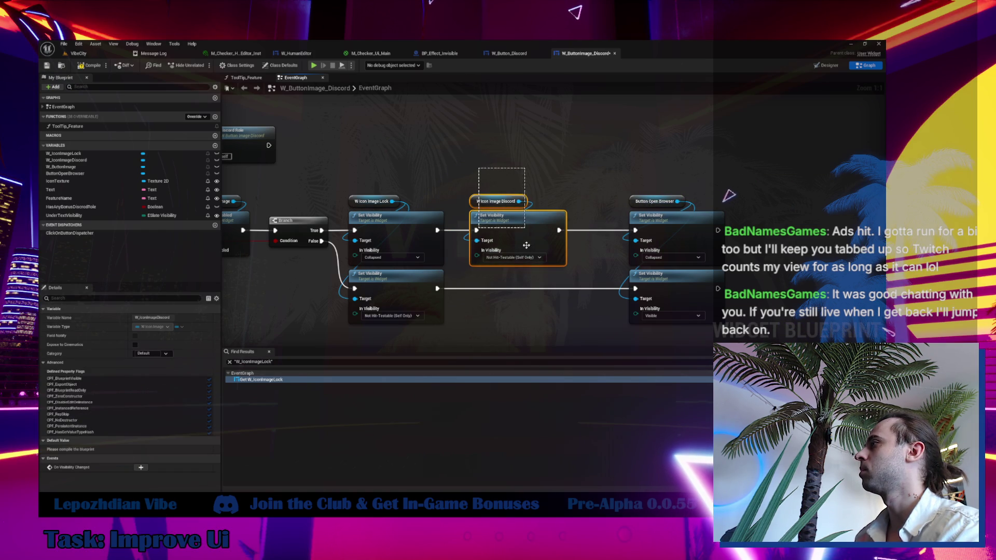
key("ctrl+d")
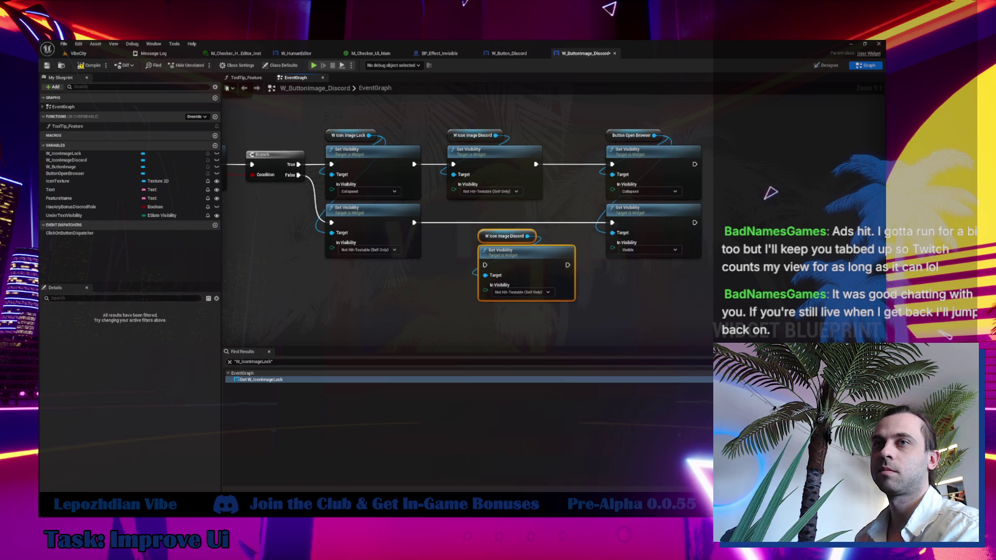
left_click(528, 293)
left_click(502, 309)
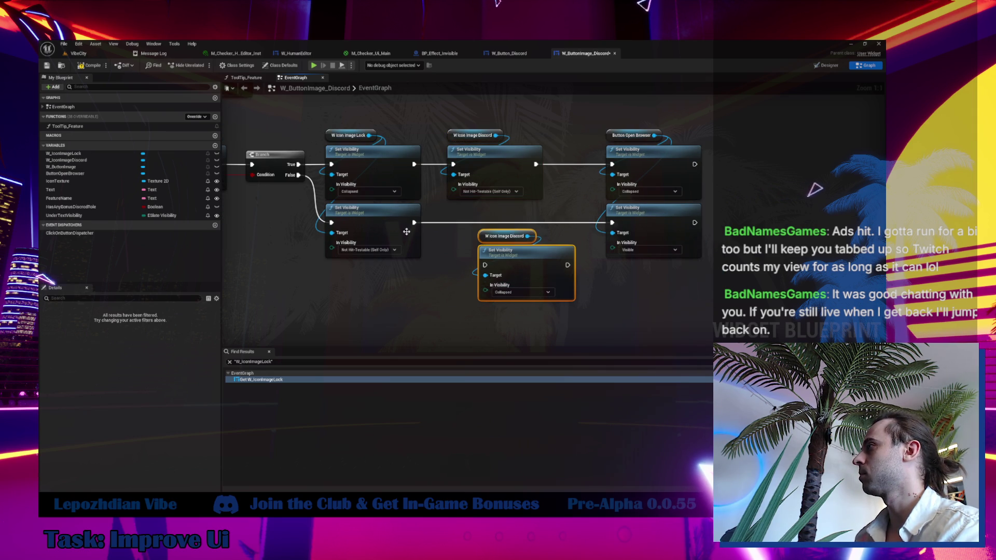
mouse_move(414, 223)
left_mouse_down("ctrl")
mouse_move(555, 270)
mouse_move(567, 265)
left_mouse_up("ctrl")
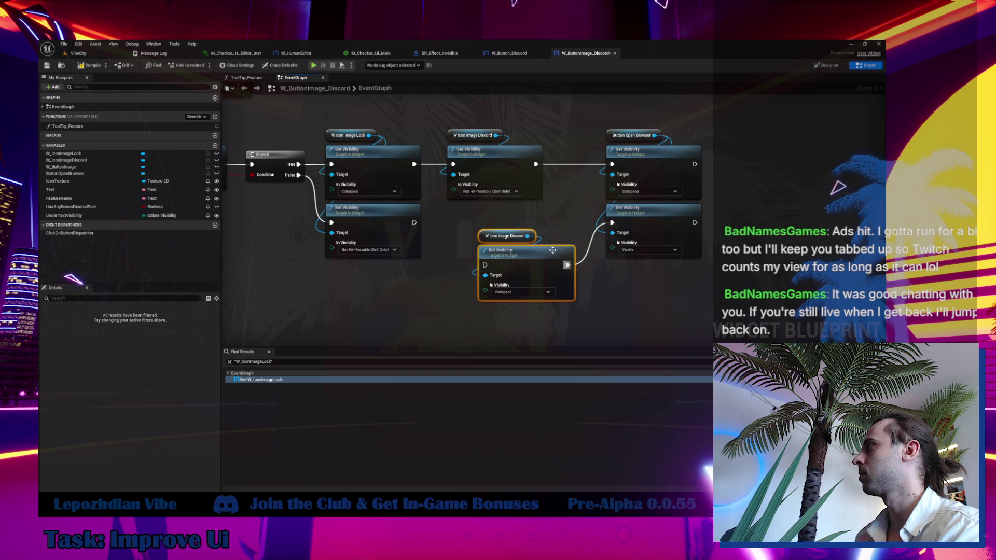
left_click(591, 275)
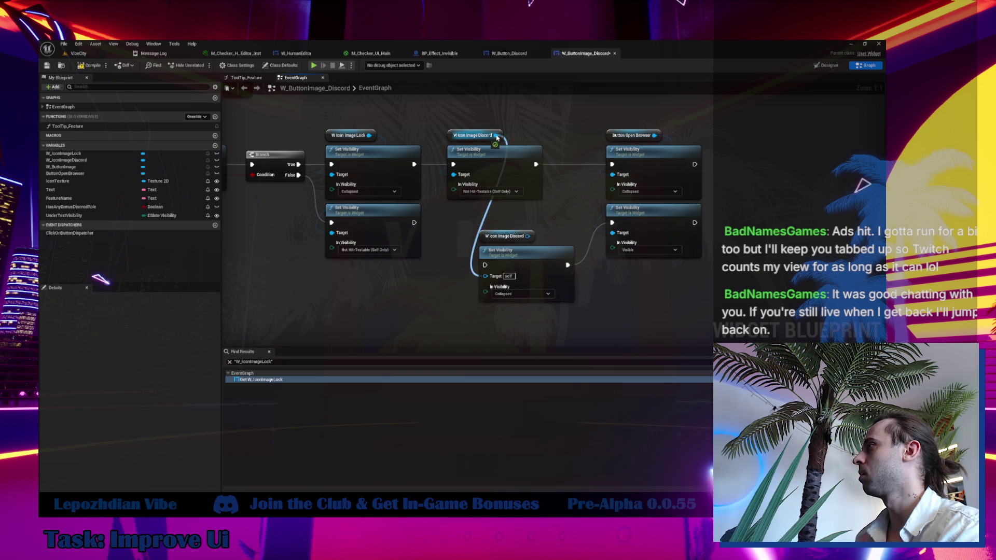
mouse_move(414, 222)
left_mouse_down()
mouse_move(507, 282)
mouse_move(527, 224)
left_mouse_up()
key("Delete")
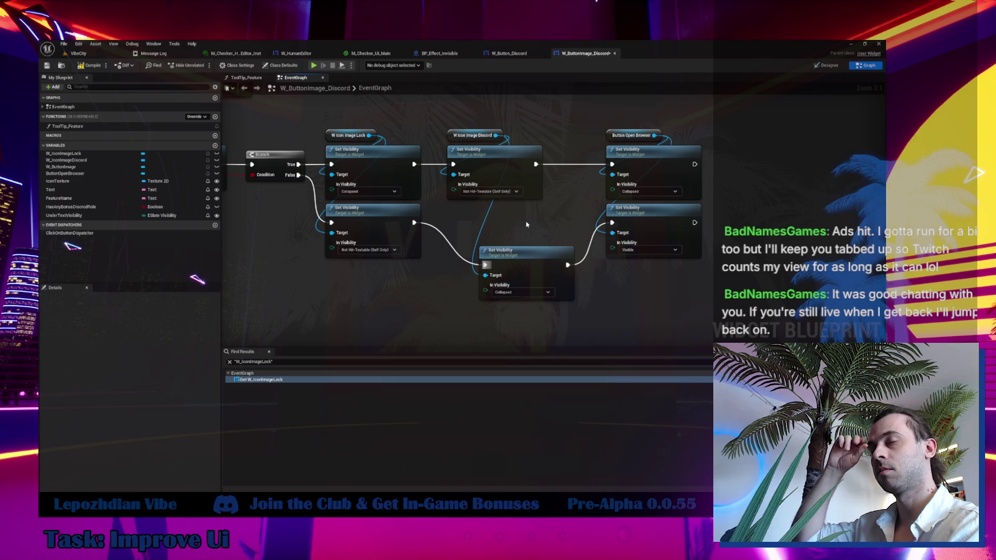
left_click_drag(499, 258, 474, 220)
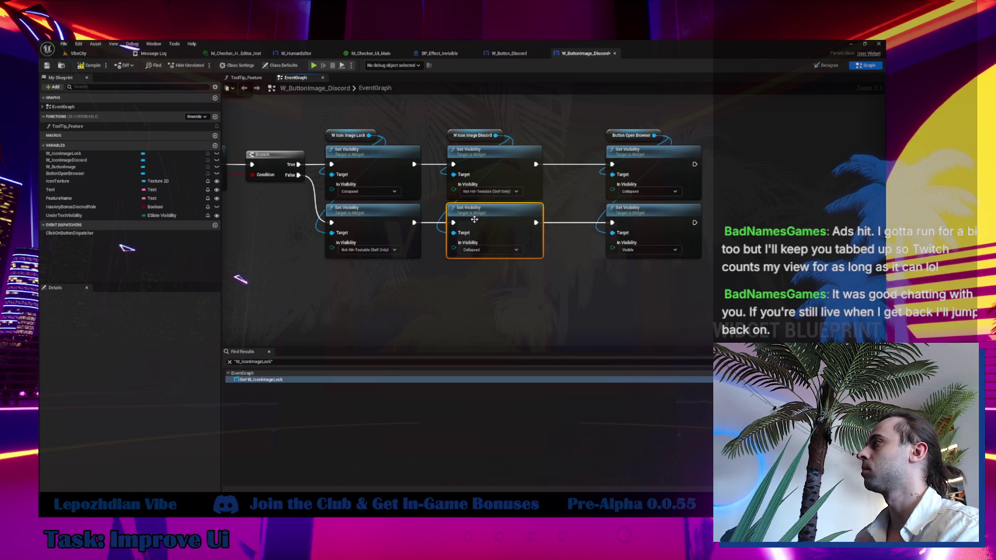
left_click_drag(610, 105, 703, 262)
left_click_drag(643, 152, 617, 152)
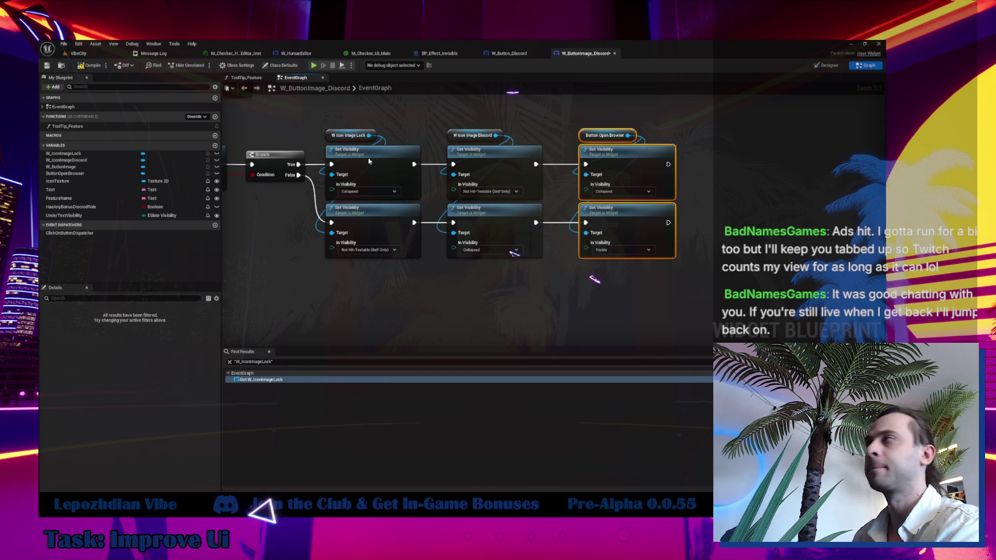
- Compile W_ButtonImage_Discord, then go back to the VibeCity level
left_click(171, 260)
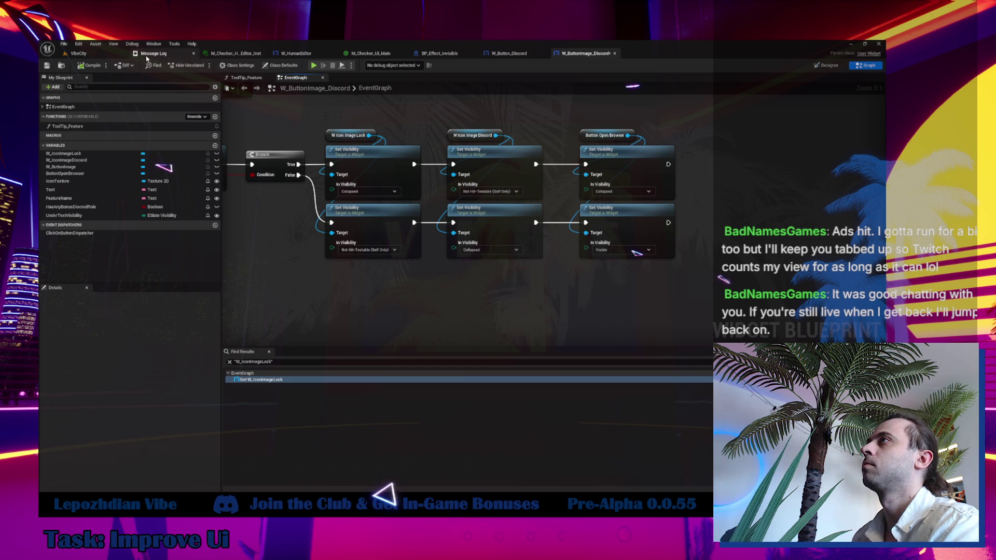
left_click(73, 53)
- Save all changes and start a Play-In-Editor session of the VibeCity level
left_click(64, 44)
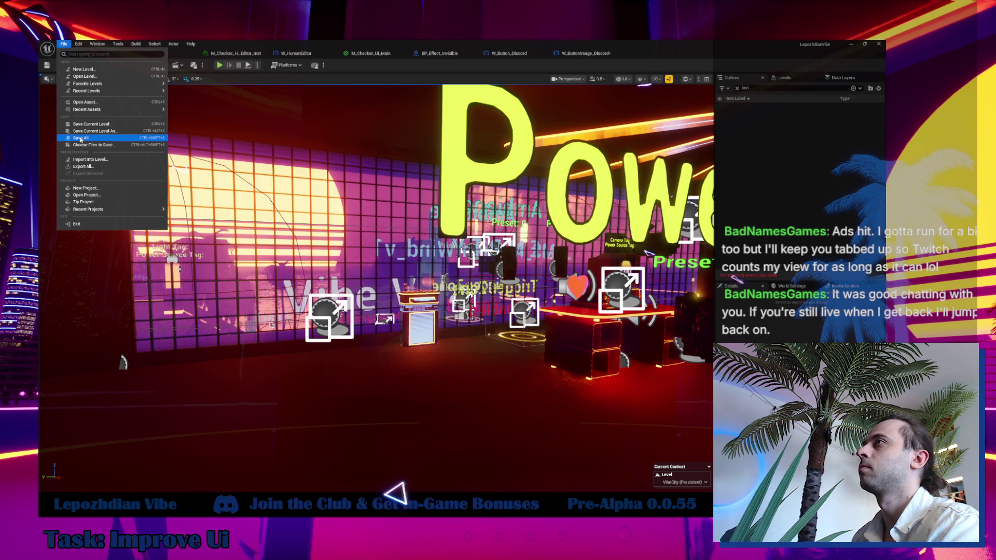
left_click(220, 66)
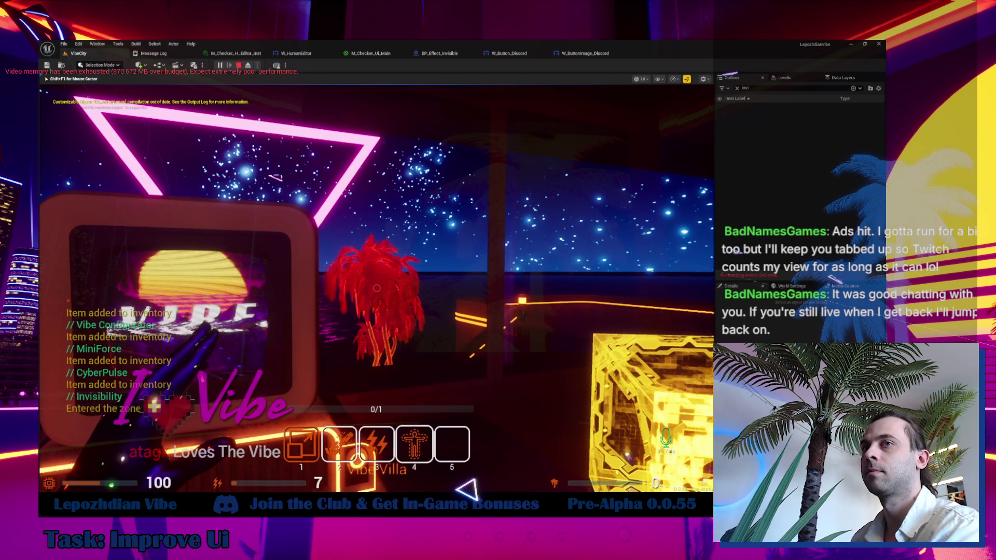
key("Tab")
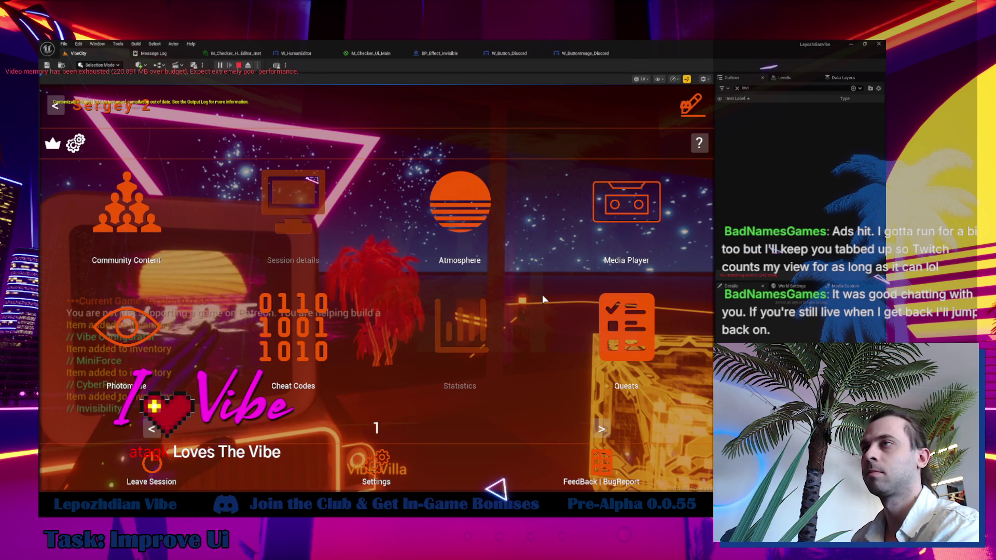
key("Tab")
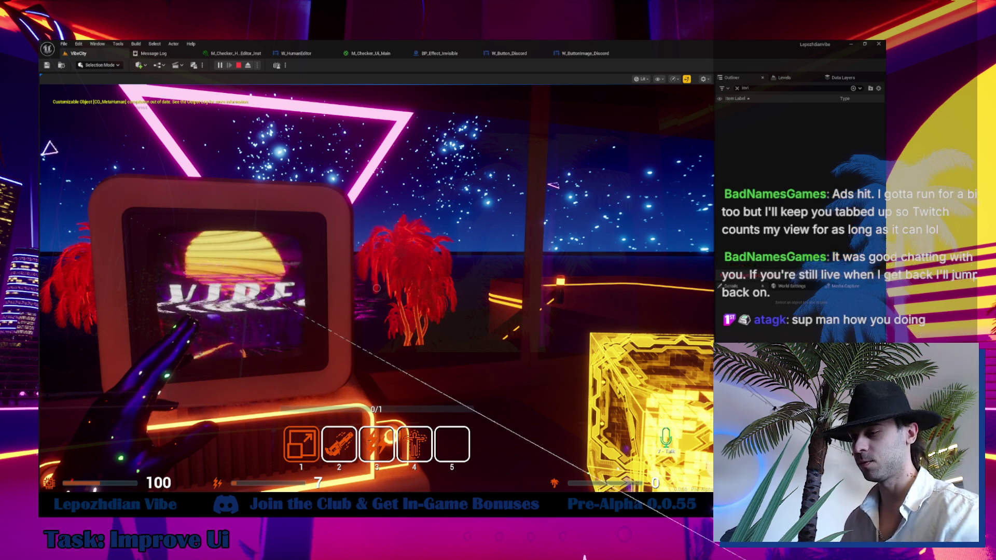
- Return input to the game, walk forward to the portal door, then step back
left_click(359, 277)
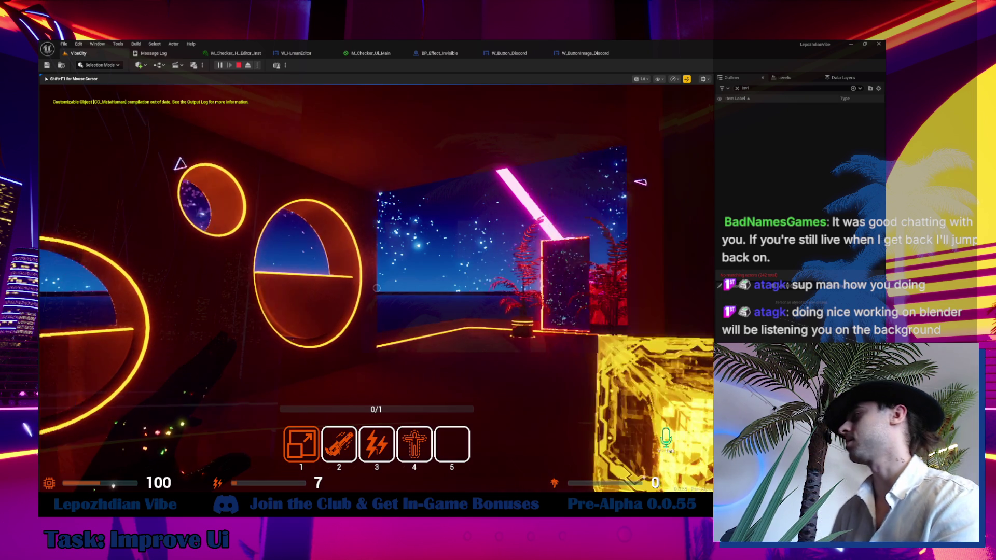
key("w")
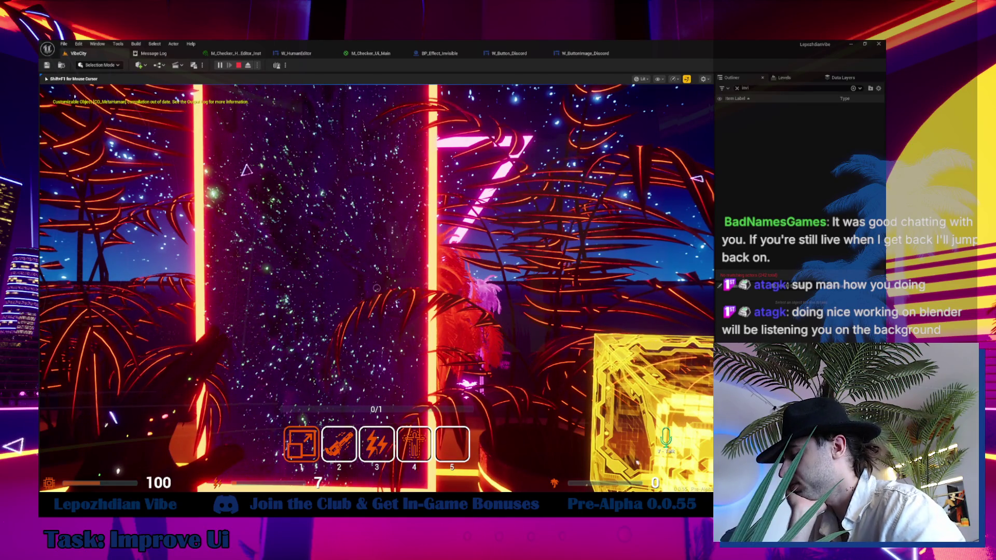
key("s")
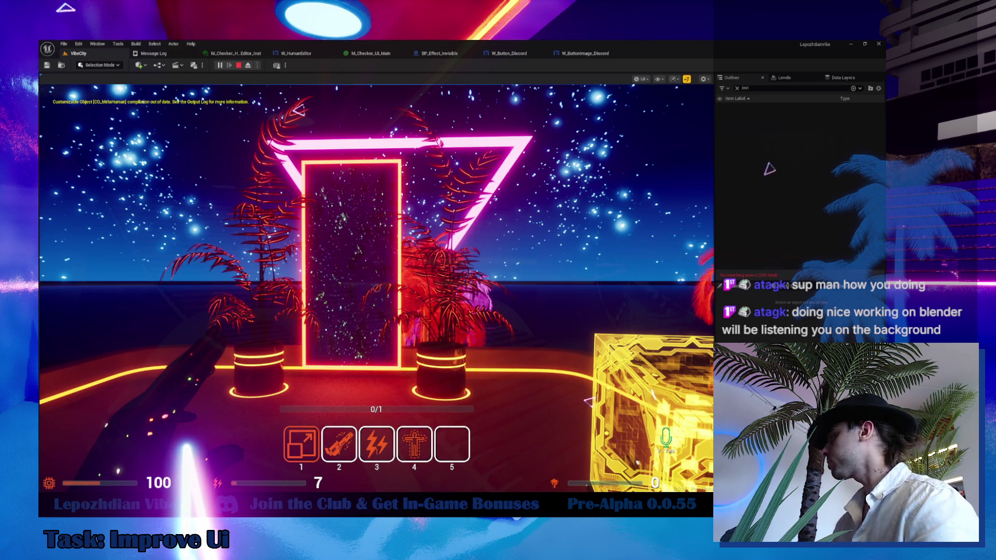
- Walk up to the computer terminal and launch the Vibe Operating System menu with F
left_click(388, 273)
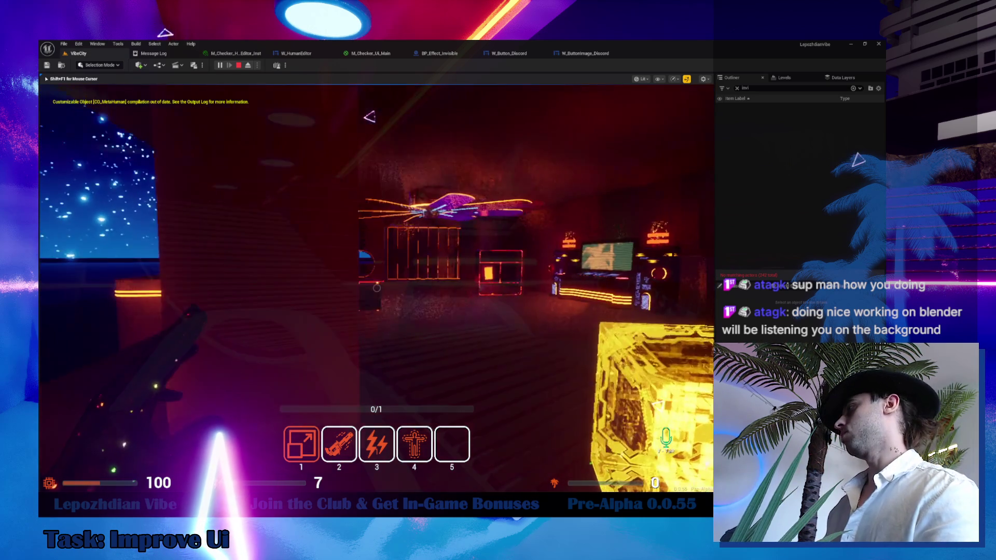
key("w")
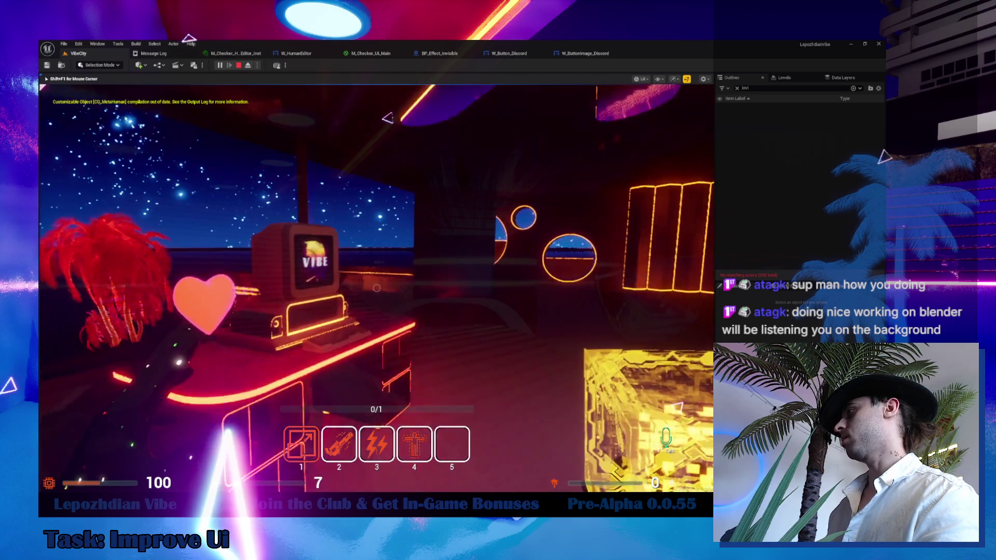
key("f")
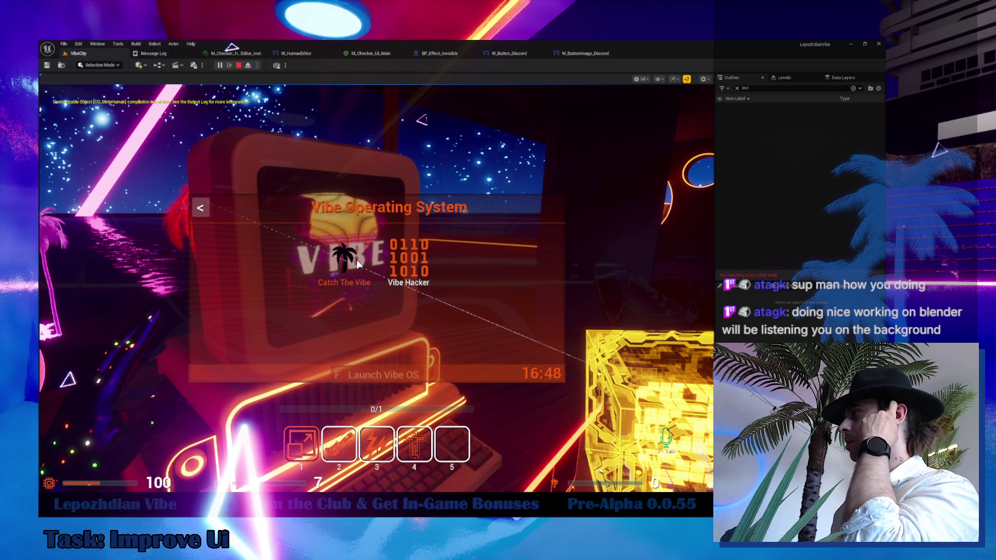
- Open Vibe Hacker, walk to the glowing doorway, open the Character Editor with F, then close it
left_click(421, 268)
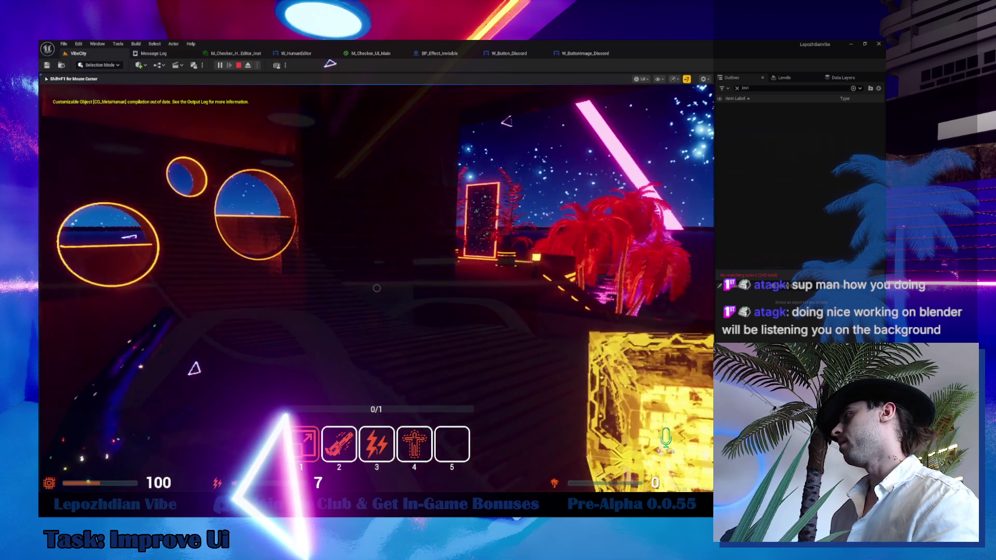
key("w")
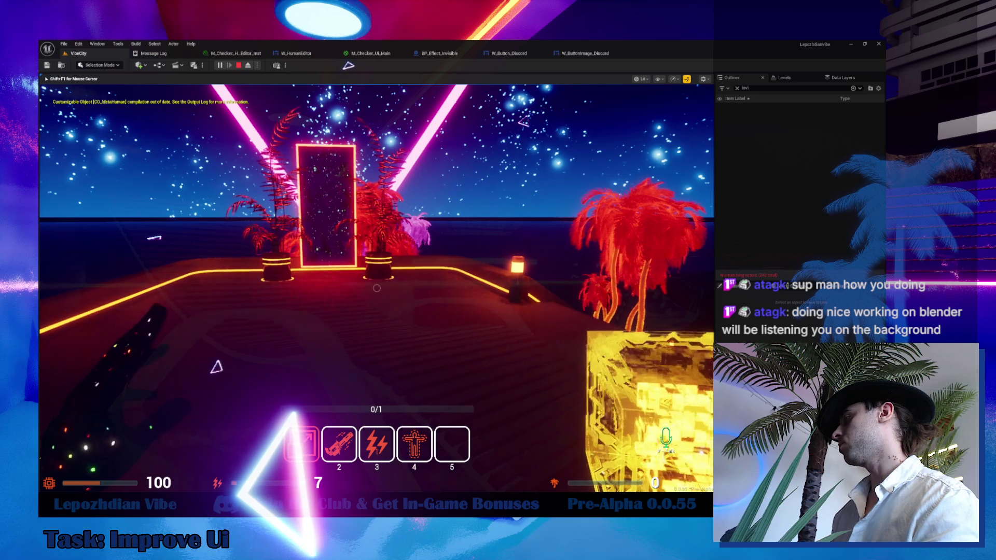
key("f")
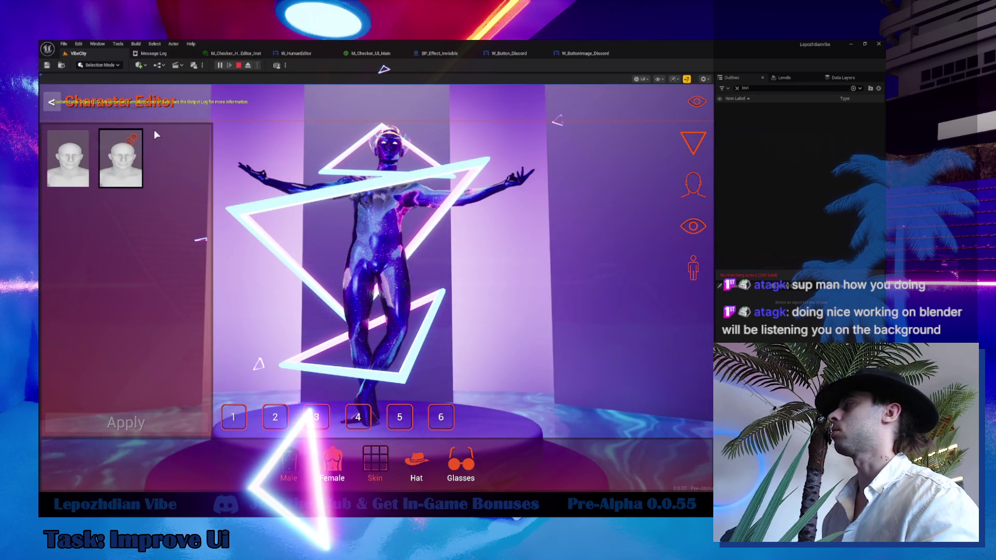
key("Escape")
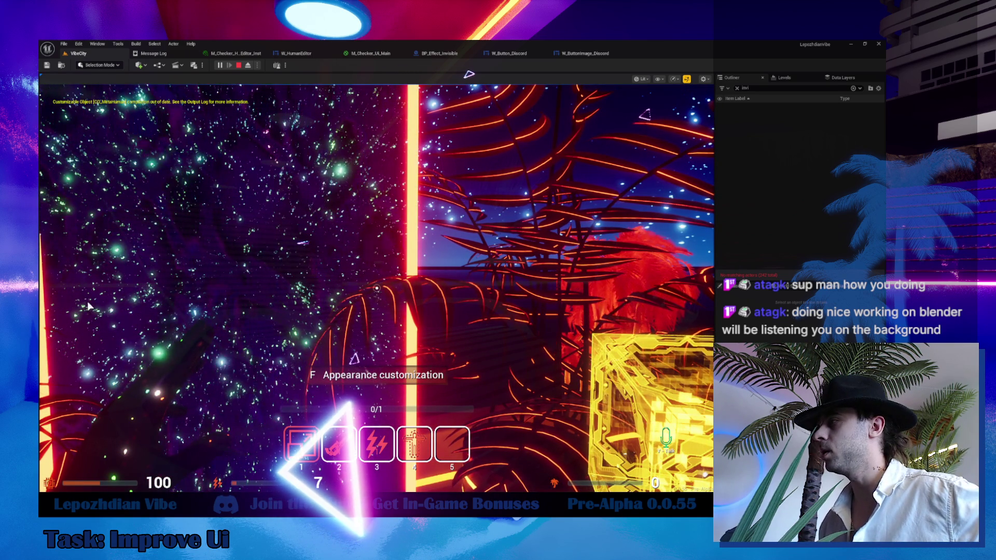
- Return input control to the running game to continue playing outdoors
left_click(377, 288)
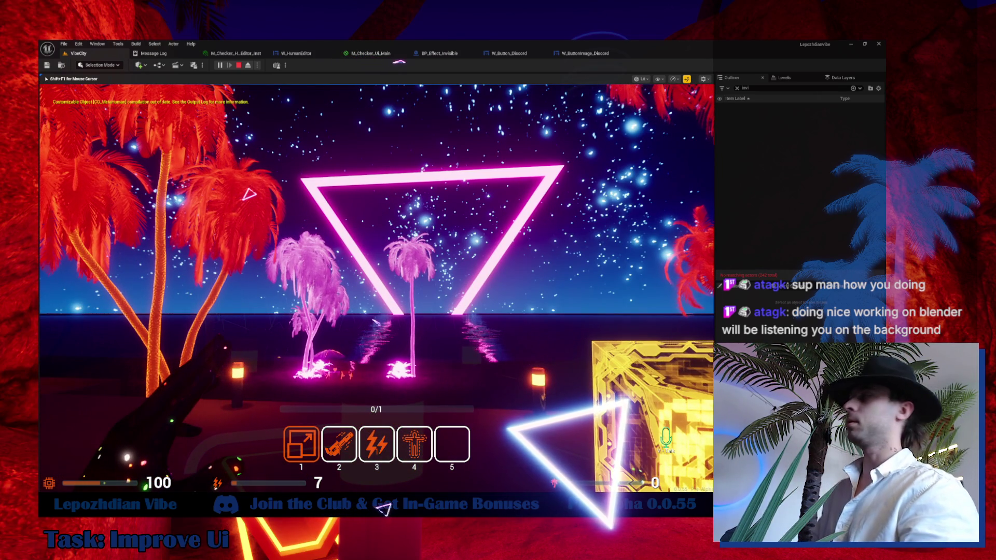
- Stop the play session with Escape and turn the editor camera toward the sunset and beach palms
key("Escape")
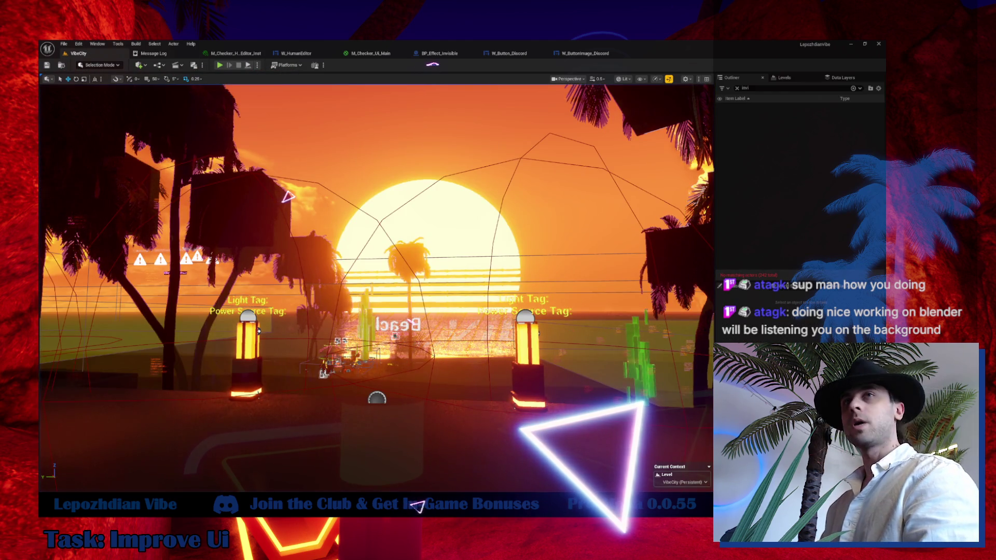
mouse_move(288, 196)
left_mouse_down()
mouse_move(416, 322)
mouse_move(399, 321)
left_mouse_up()
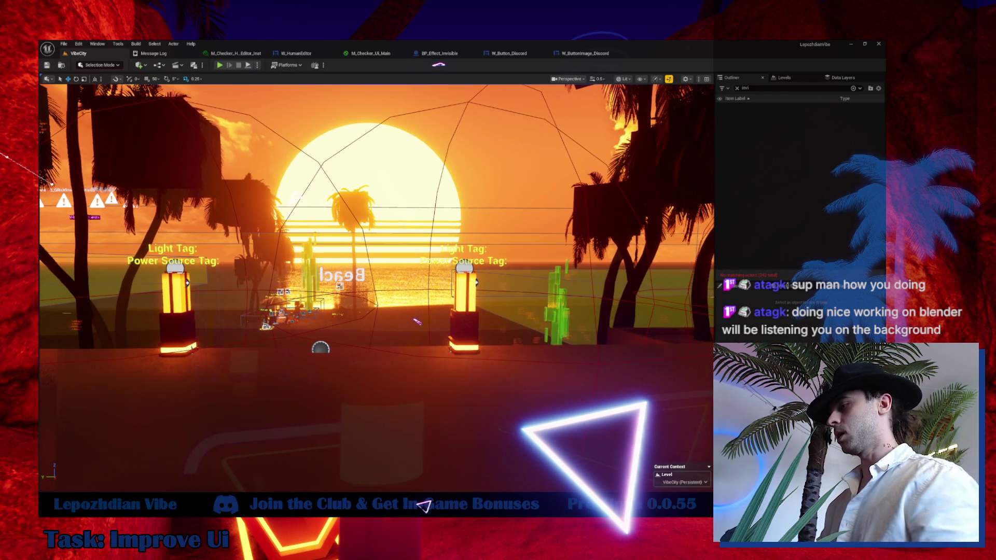
left_click_drag(404, 356, 384, 356)
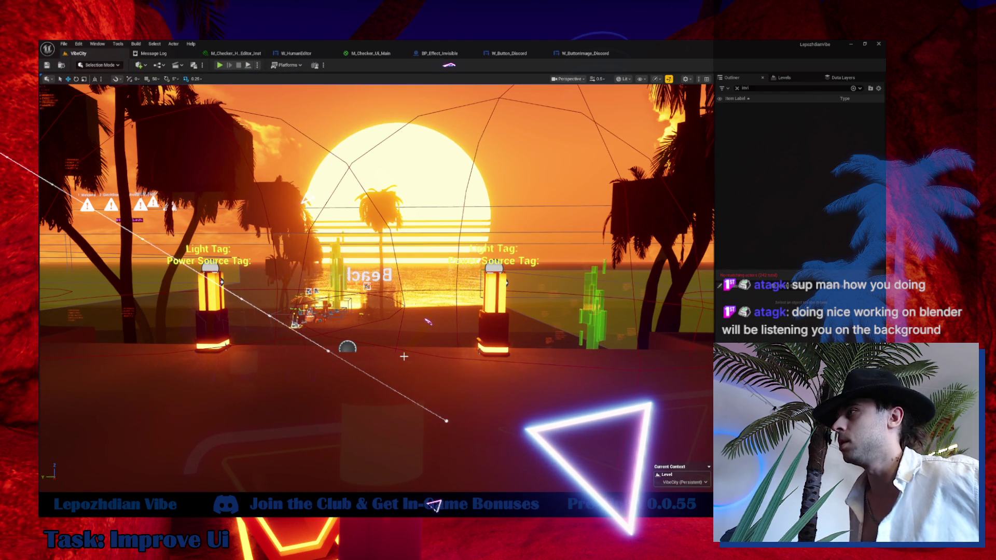
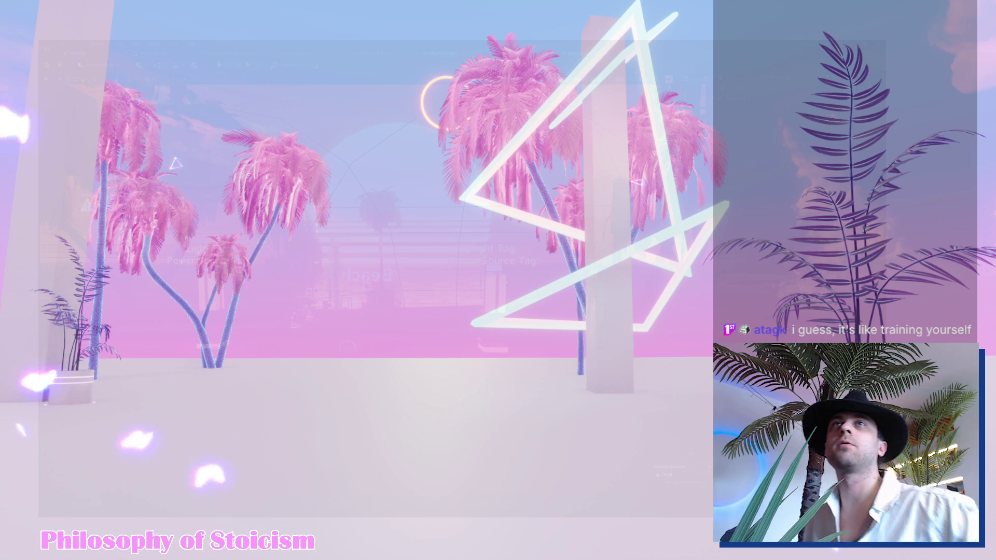
- Bring the '7. Don't trust your feelings' Heraclitus notes forward and shrink the text zoom
key("alt+Tab")
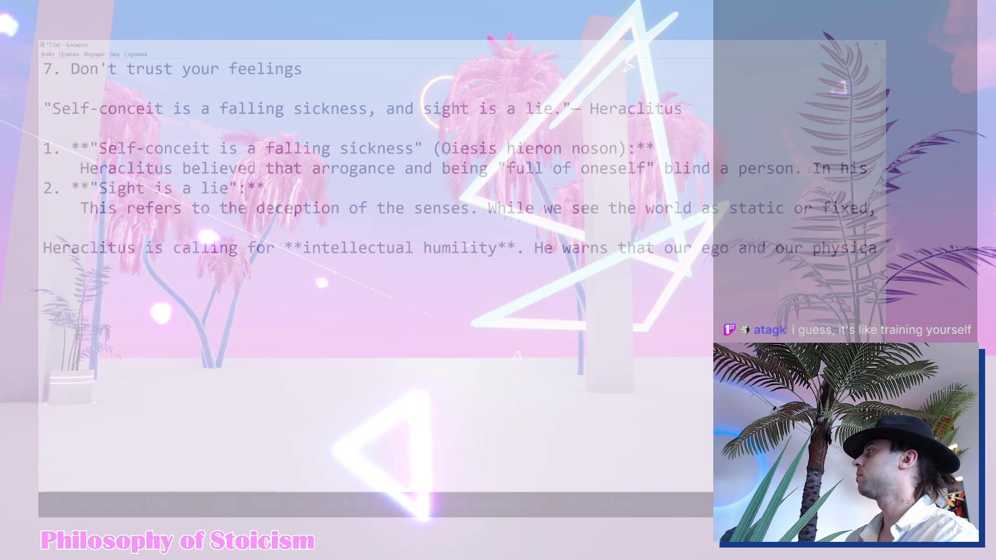
key("ctrl+minus")
key("ctrl+minus")
key("ctrl+minus")
key("ctrl+minus")
key("ctrl+minus")
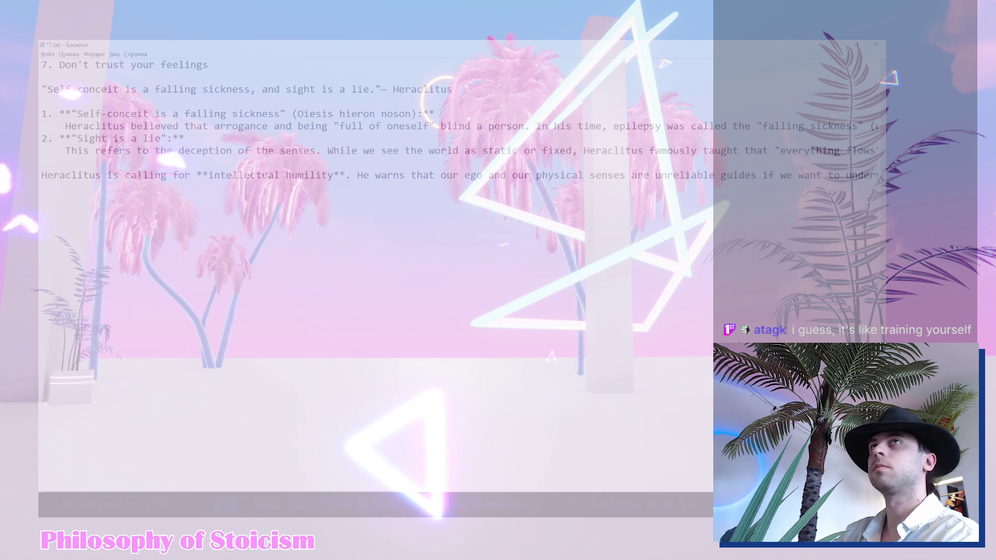